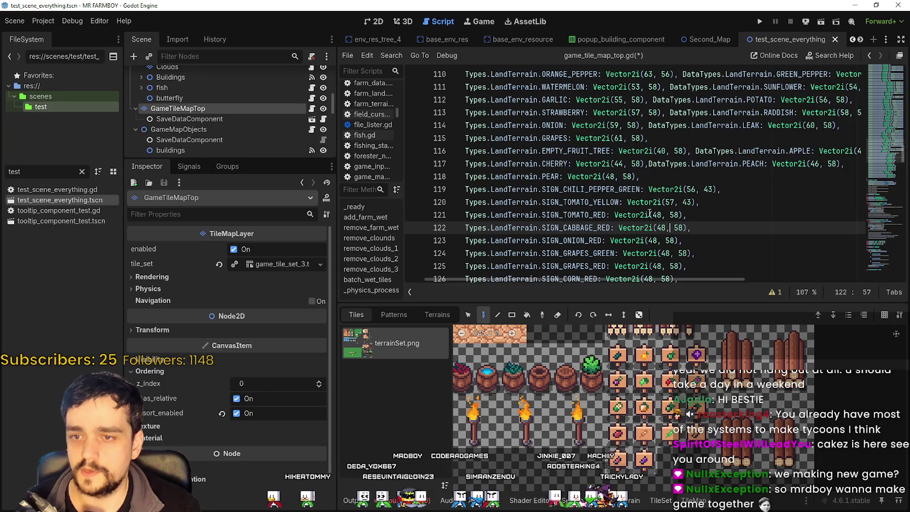
Set SIGN_CABBAGE_RED to Vector2i(59, 43) and SIGN_ONION_RED to Vector2i(56, 44).
mouse_move(700, 362)
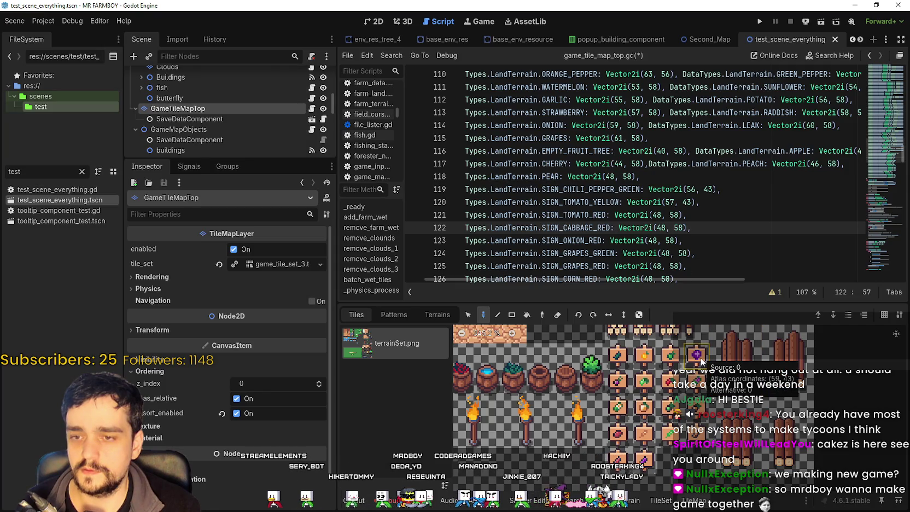
double_click(659, 228)
type("5")
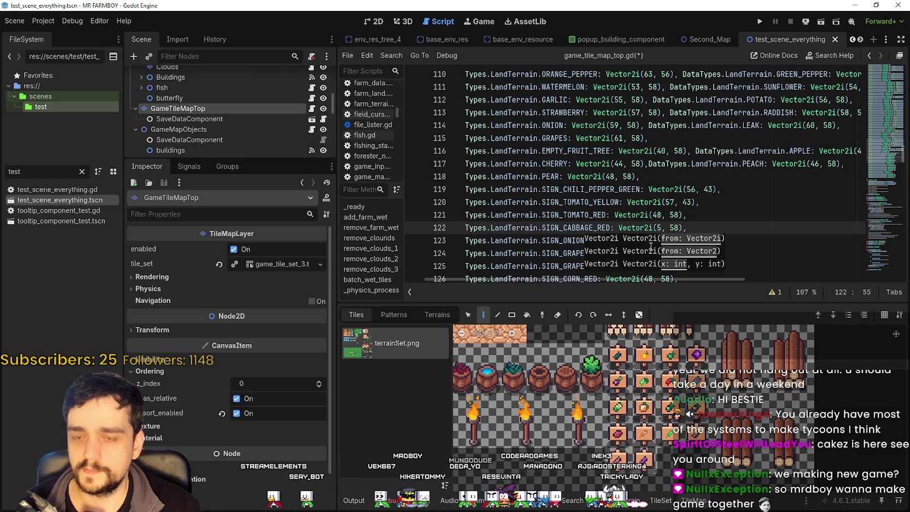
type("9")
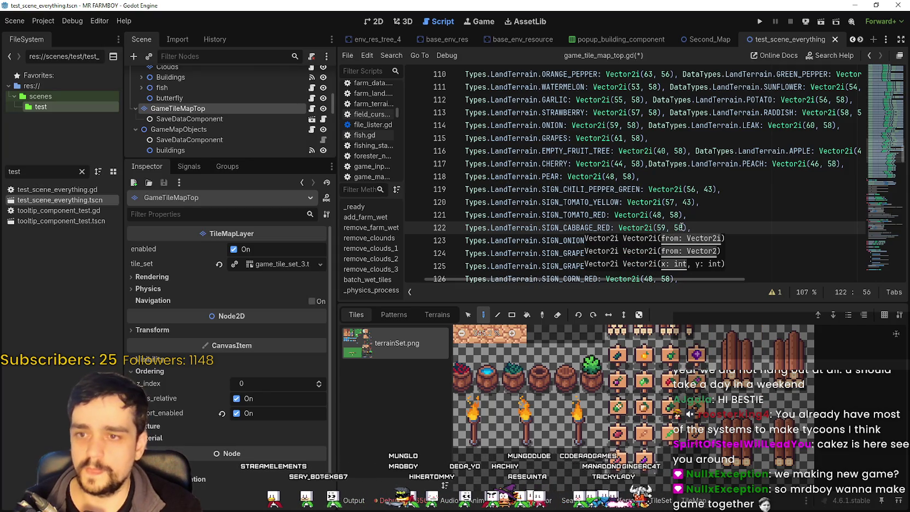
double_click(681, 227)
type("43")
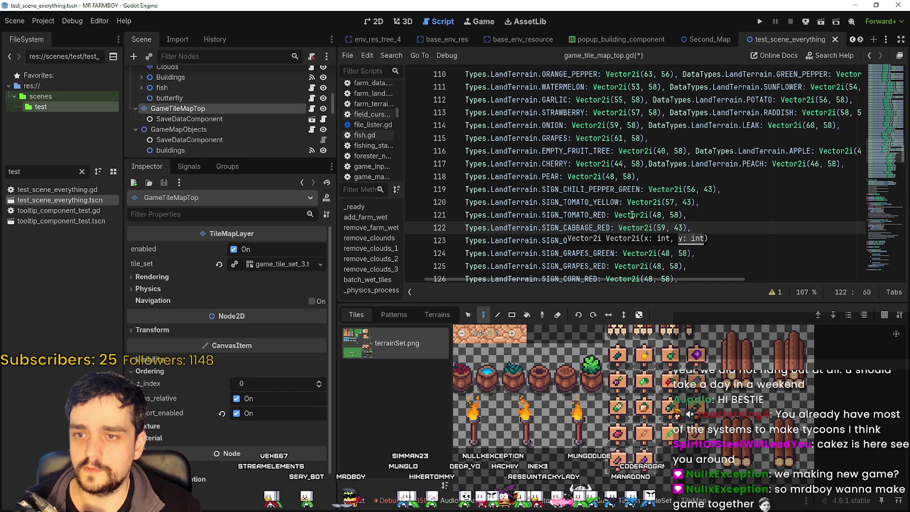
left_click(634, 215)
double_click(654, 241)
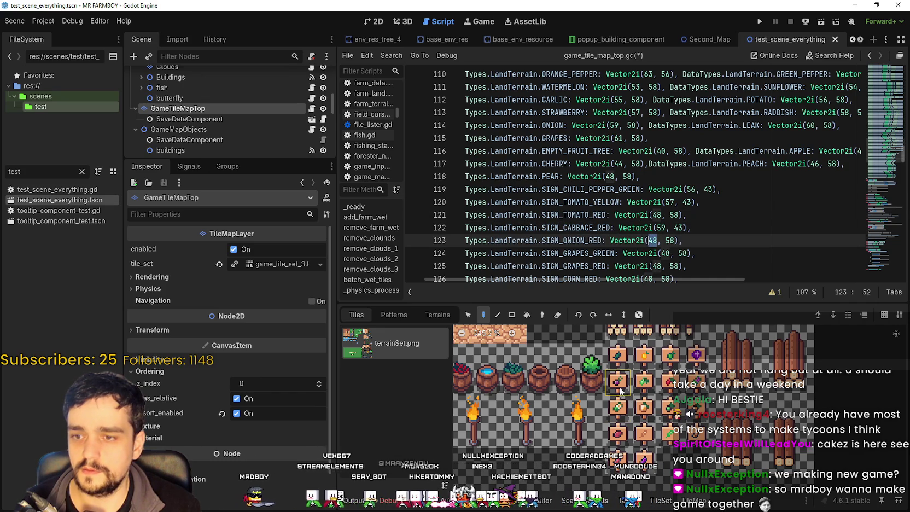
mouse_move(615, 381)
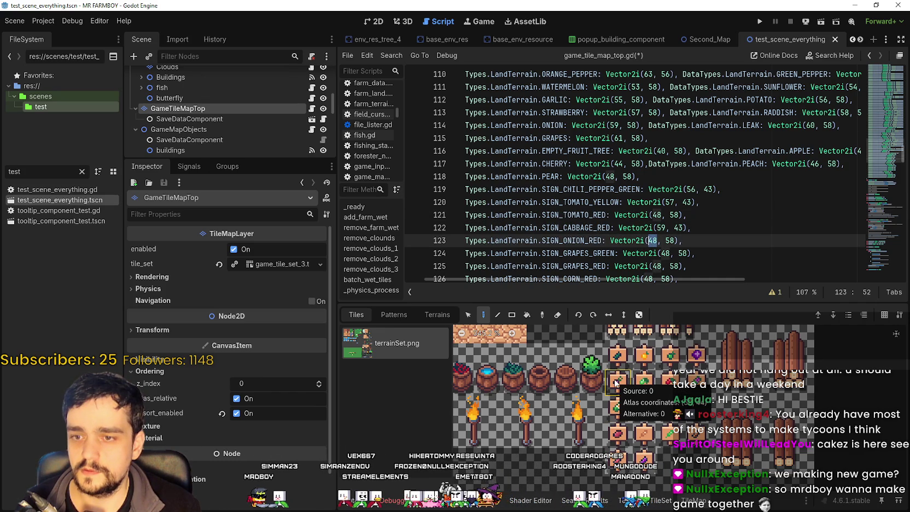
type("56")
double_click(669, 241)
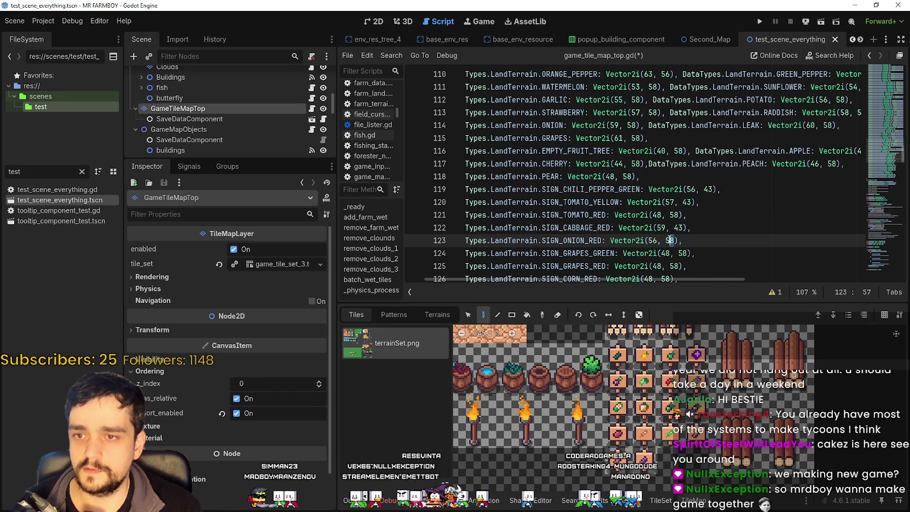
mouse_move(616, 386)
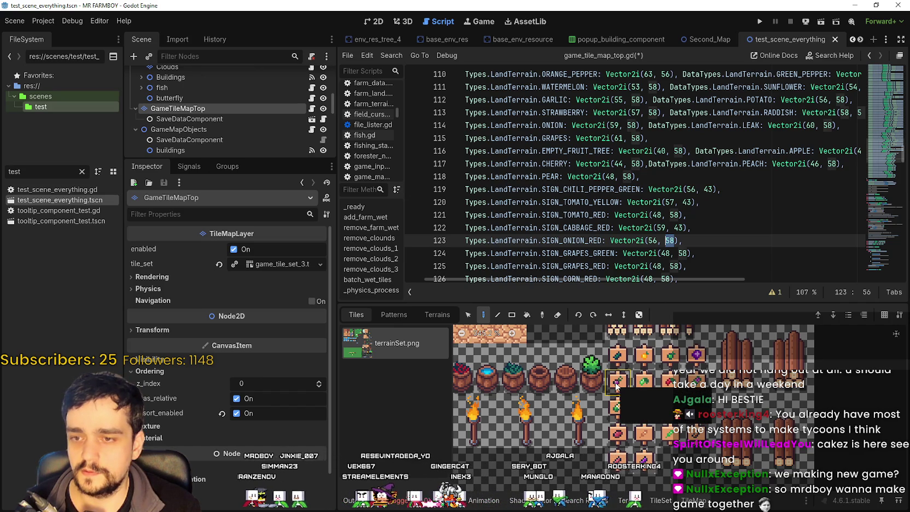
type("44")
Set SIGN_GRAPES_GREEN to Vector2i(57, 44) and SIGN_GRAPES_RED to Vector2i(58, 44).
scroll(704, 238, "down", 2)
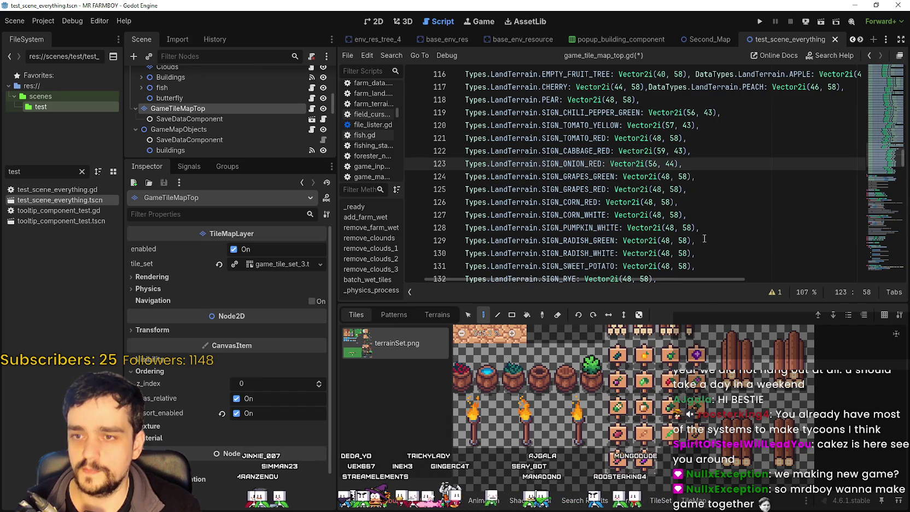
double_click(665, 176)
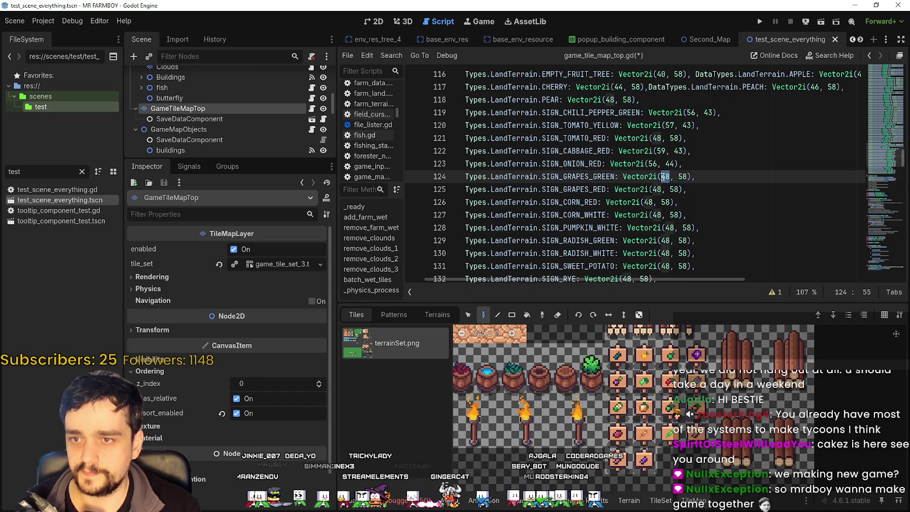
type("5")
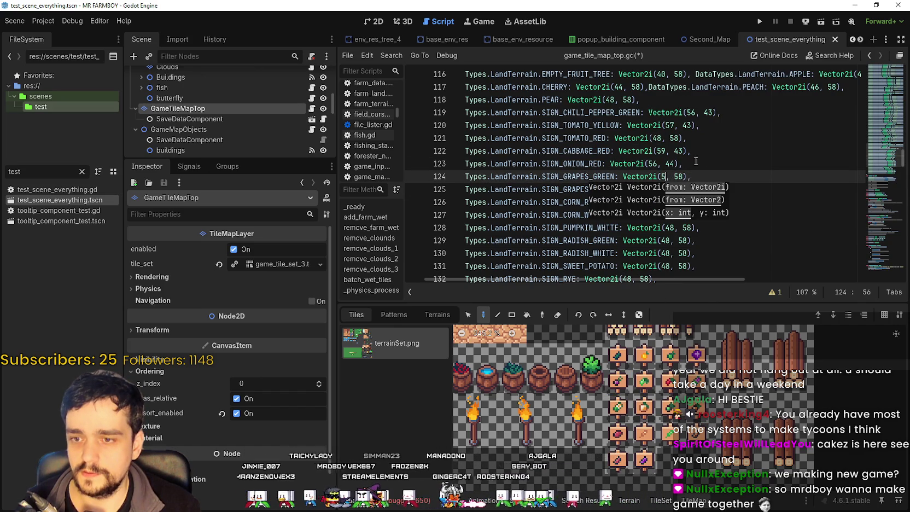
type("7")
left_click(680, 177)
double_click(684, 176)
type("4")
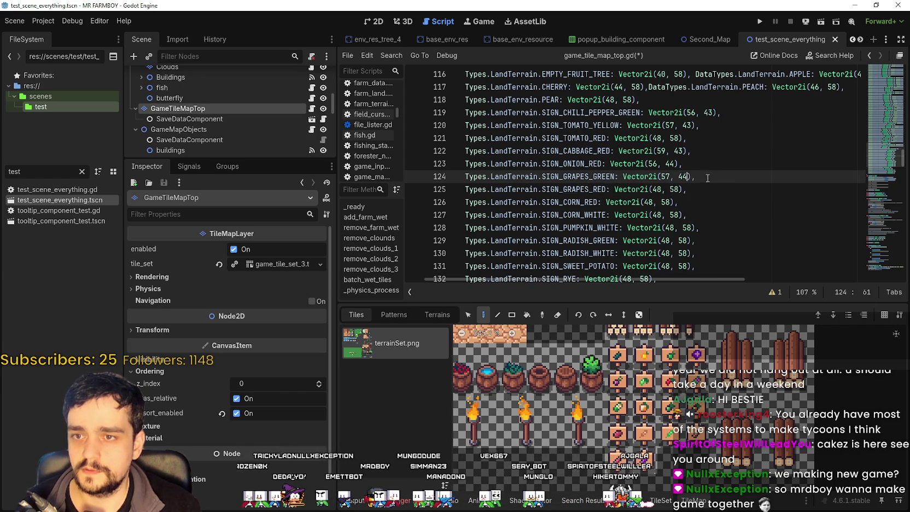
type("4")
key("ctrl+Left")
key("ctrl+Left")
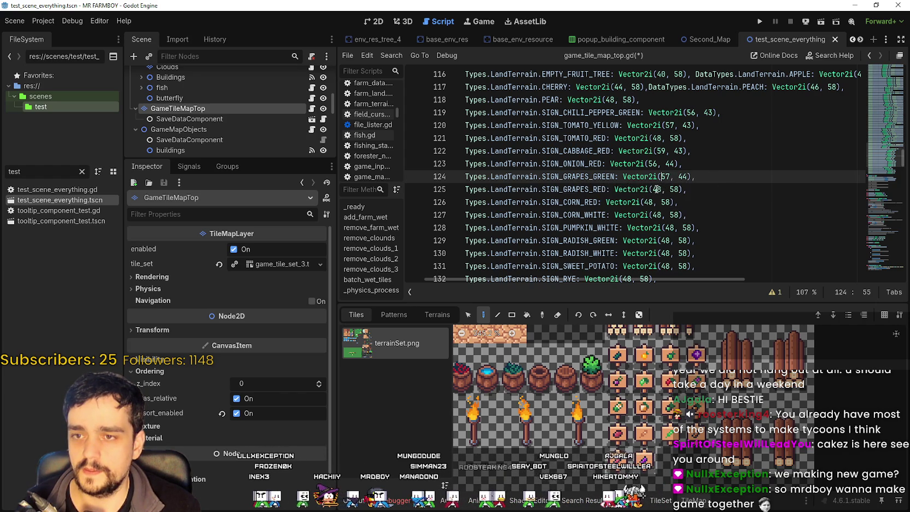
double_click(656, 189)
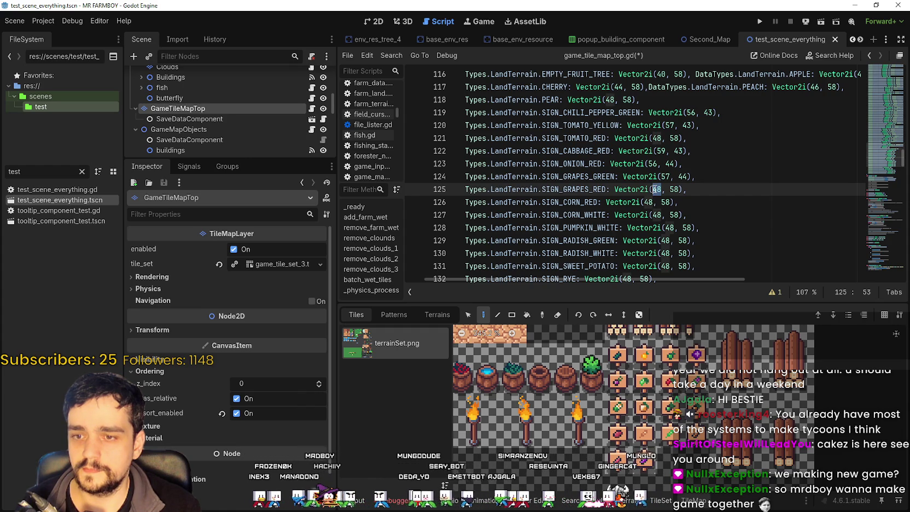
type("58")
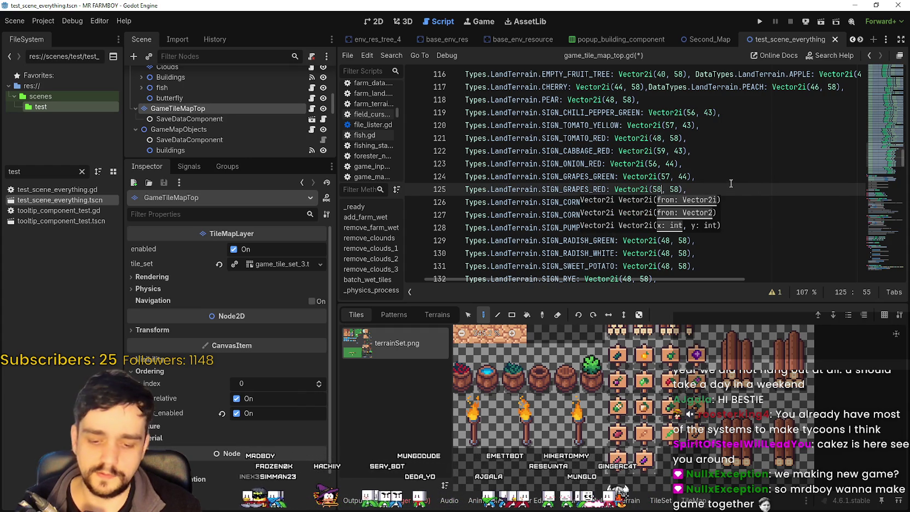
left_click(672, 189)
double_click(674, 189)
type("44")
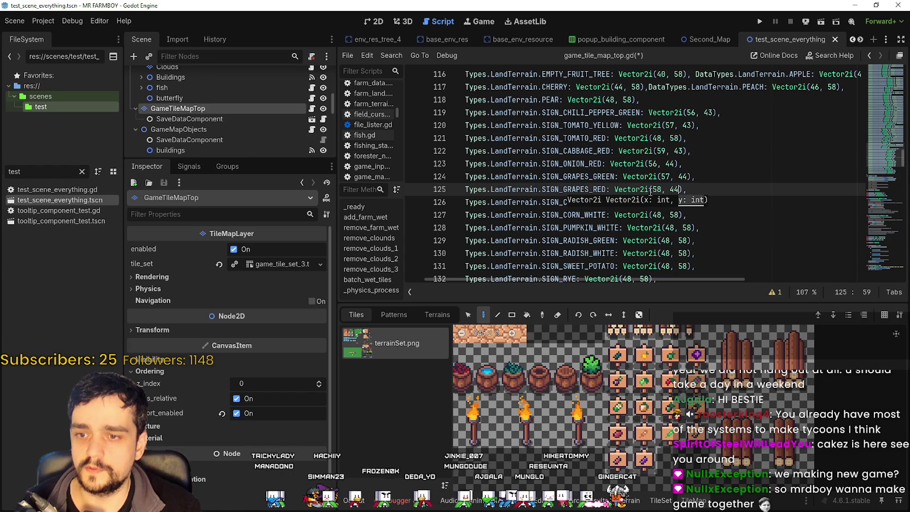
Change SIGN_CORN_RED's coordinates to Vector2i(59, 44).
left_click(653, 202)
left_click_drag(653, 202, 646, 202)
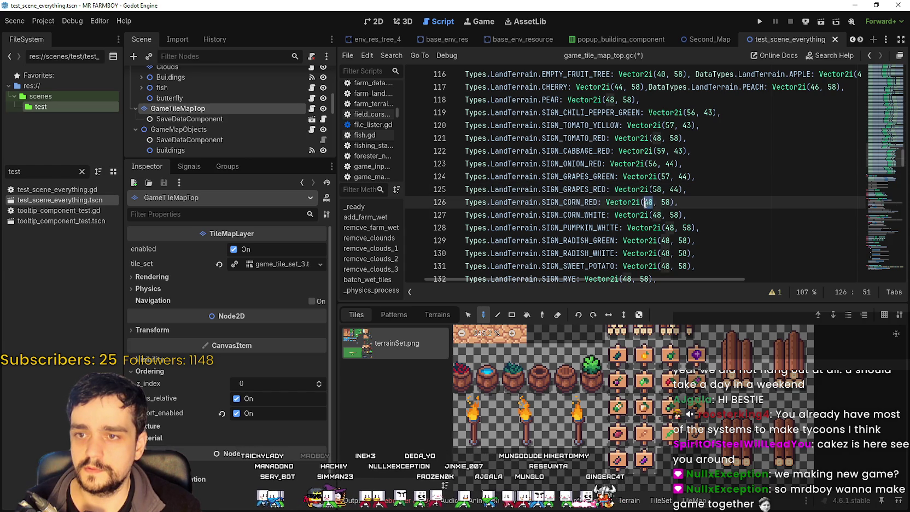
type("59")
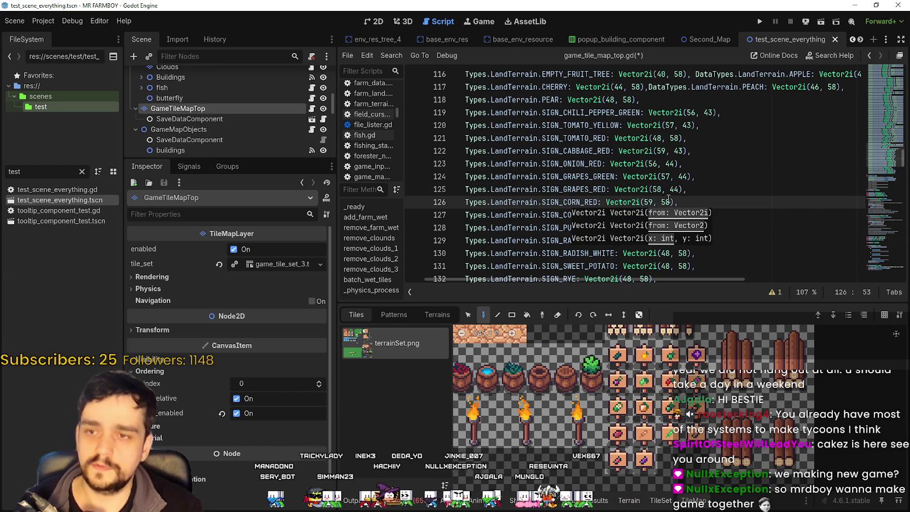
double_click(666, 202)
type("44")
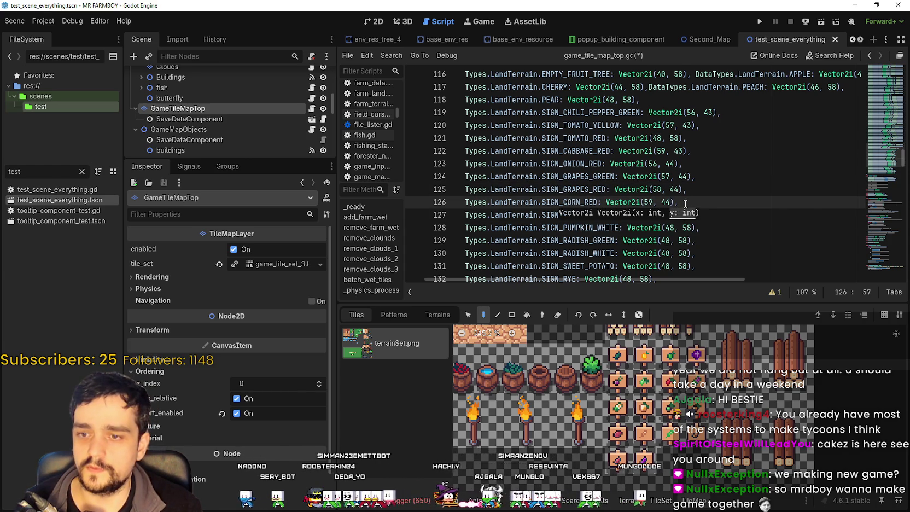
scroll(682, 207, "down", 1)
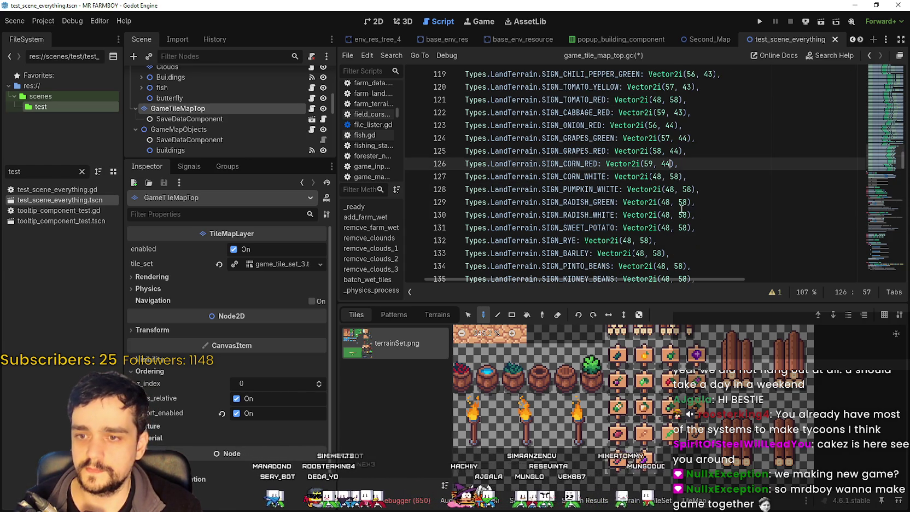
Map SIGN_CORN_WHITE to Vector2i(56, 45) and SIGN_PUMPKIN_WHITE to Vector2i(57, 45).
left_click(632, 176)
mouse_move(615, 407)
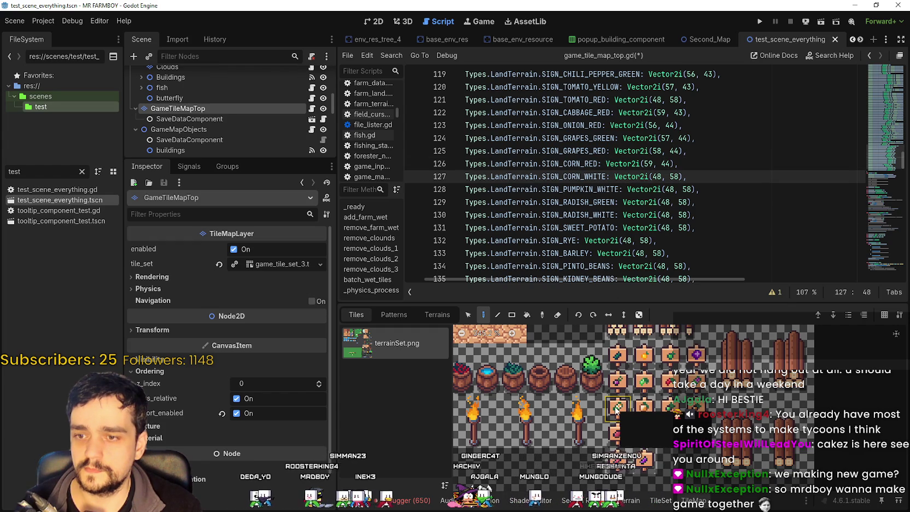
double_click(656, 177)
type("5")
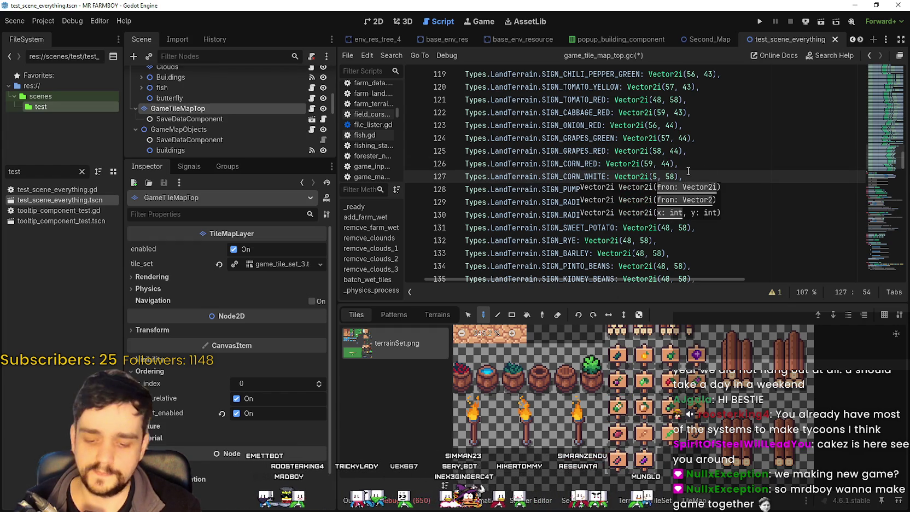
type("6")
left_click_drag(680, 176, 674, 177)
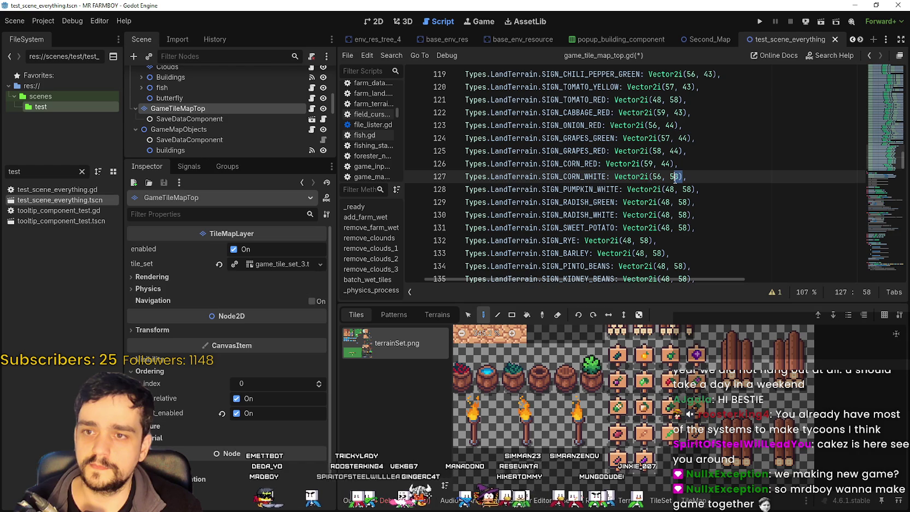
double_click(676, 176)
type("45")
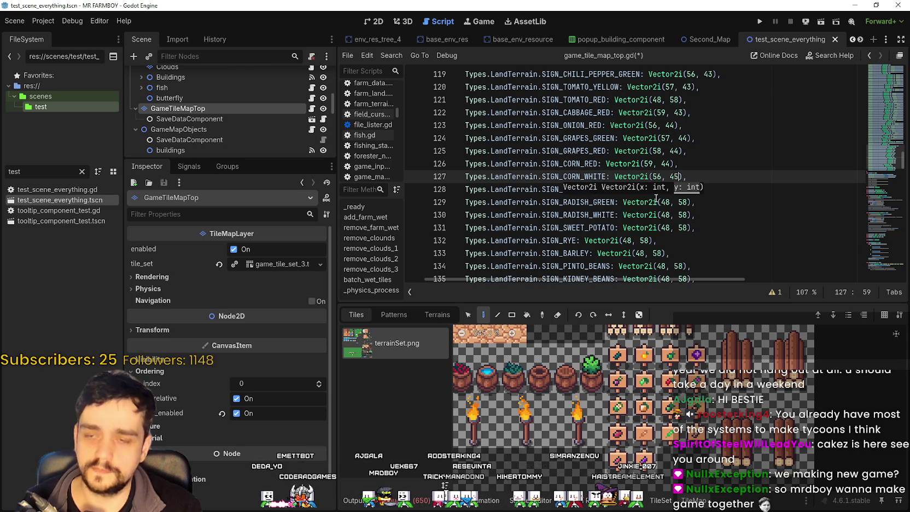
left_click(631, 176)
left_click(662, 189)
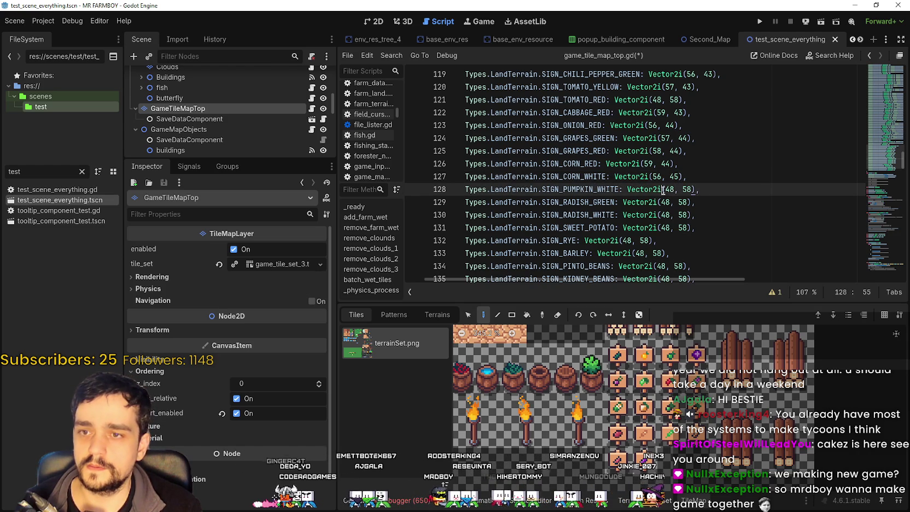
double_click(667, 189)
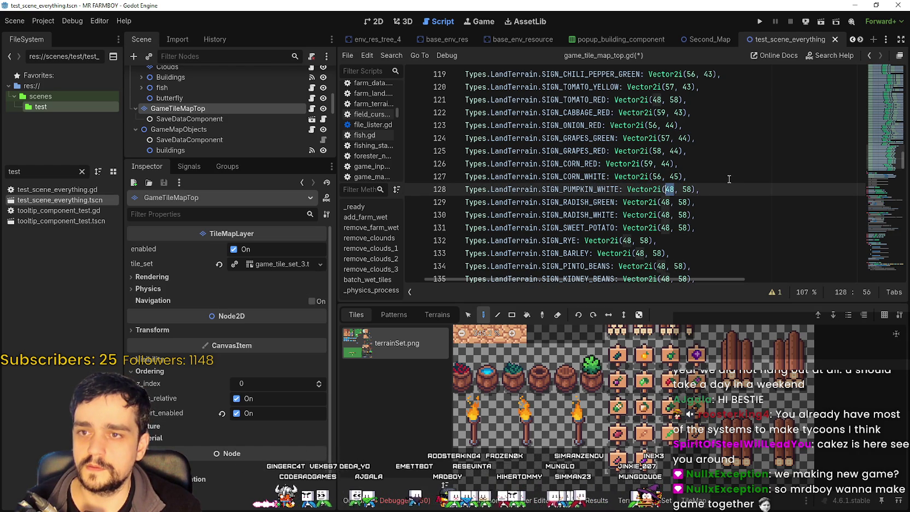
type("57")
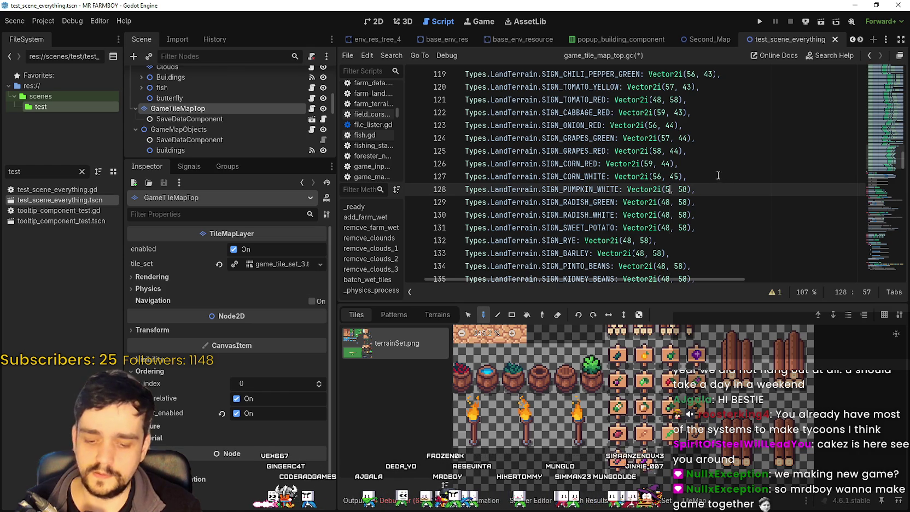
double_click(685, 189)
type("45")
left_click(648, 176)
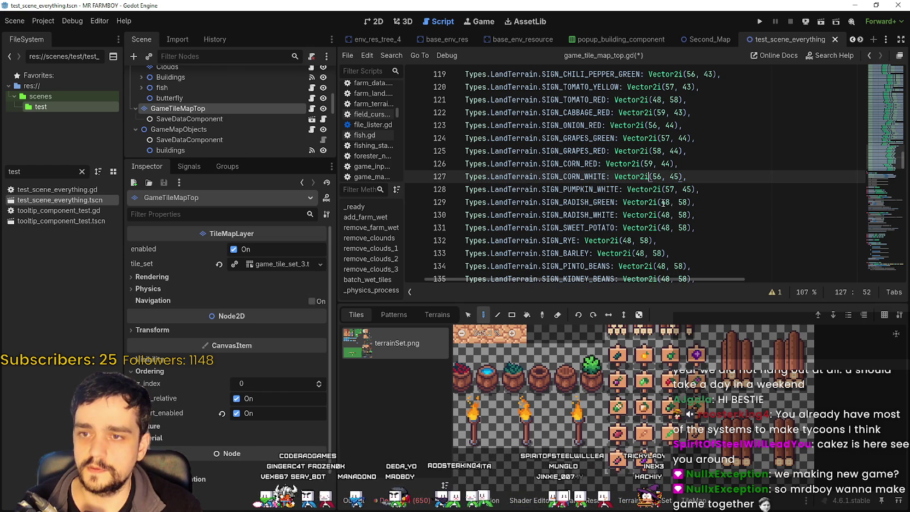
Set SIGN_RADISH_GREEN to Vector2i(58, 45) and SIGN_RADISH_WHITE to Vector2i(59, 45).
left_click(662, 202)
double_click(664, 202)
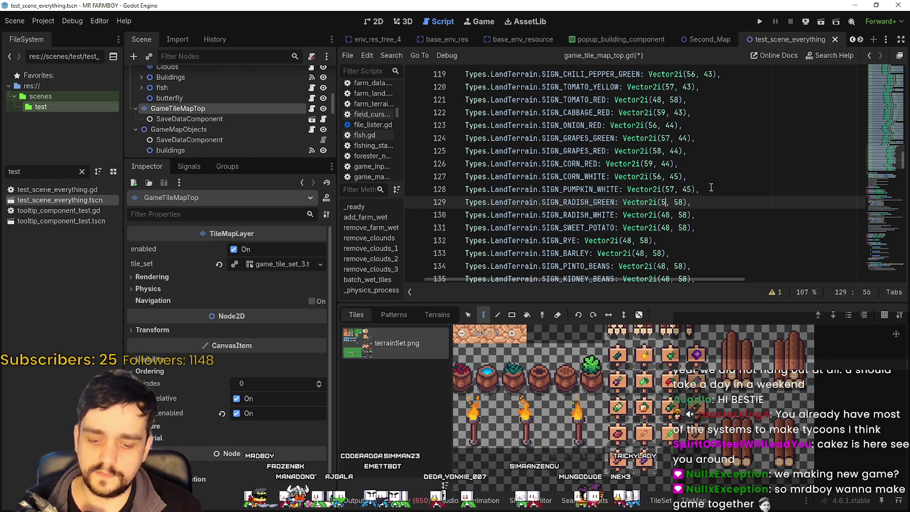
type("57")
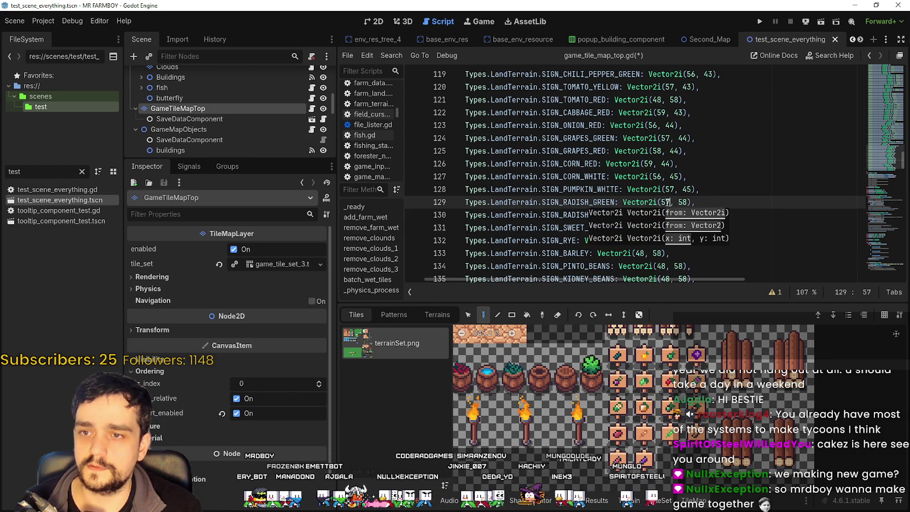
left_click(666, 202)
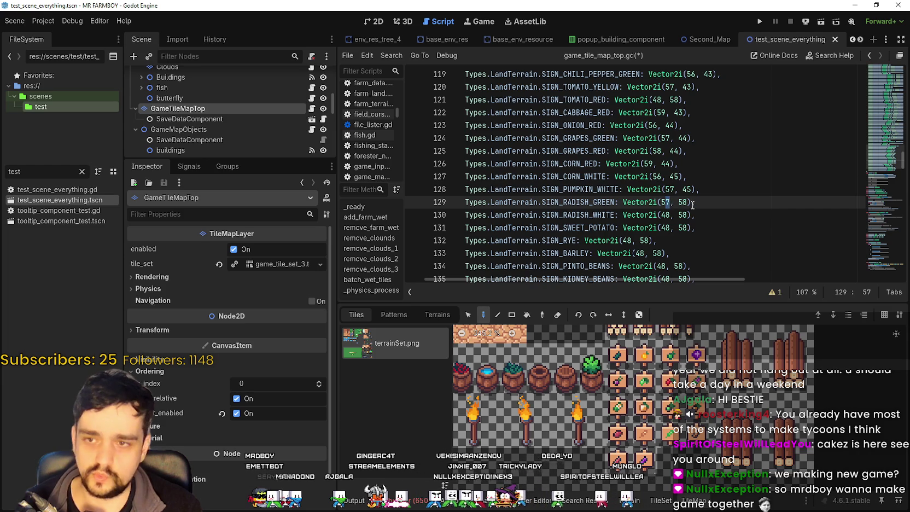
type("8")
double_click(683, 202)
type("45")
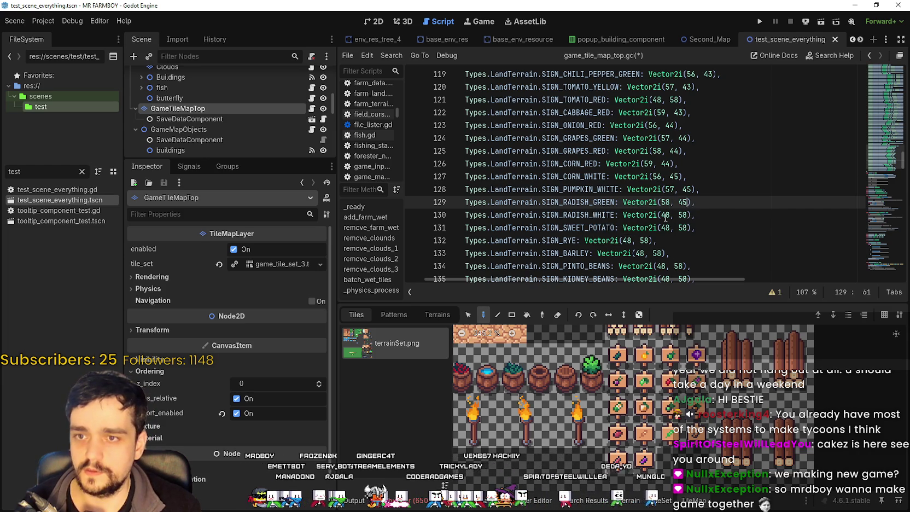
double_click(665, 215)
type("59")
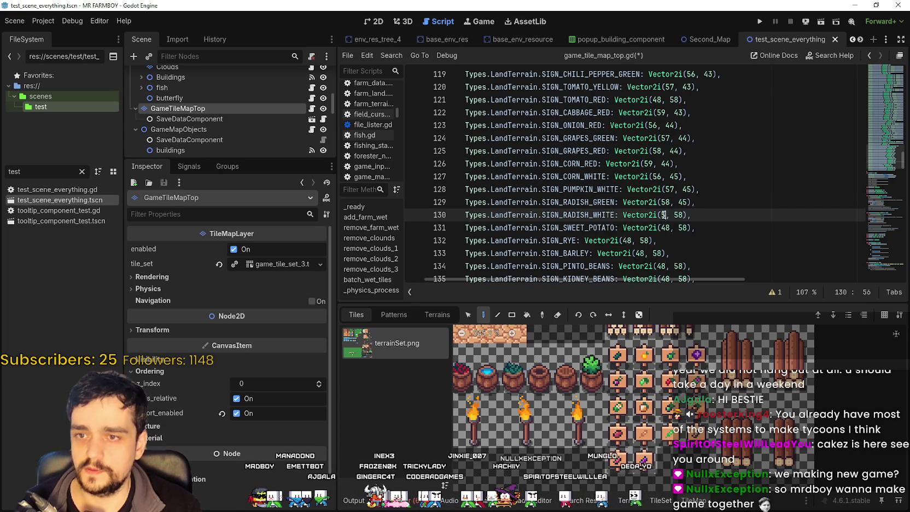
double_click(683, 214)
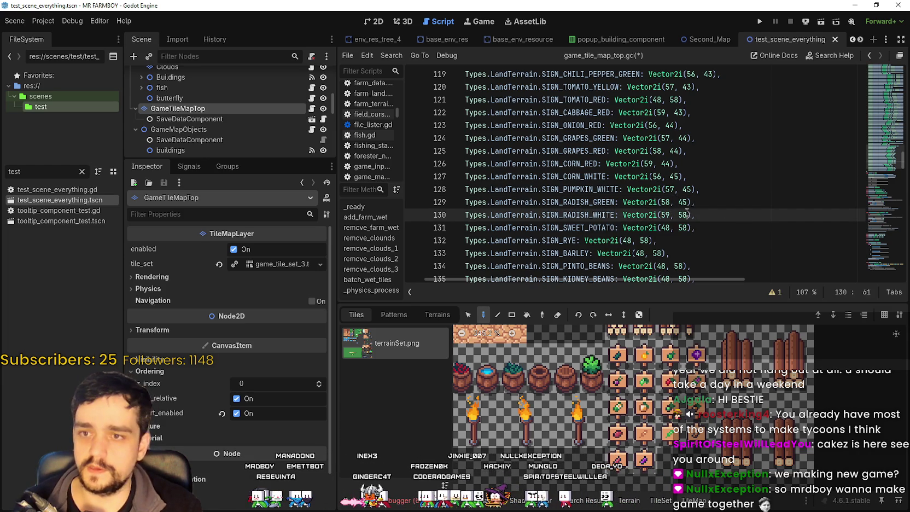
type("45")
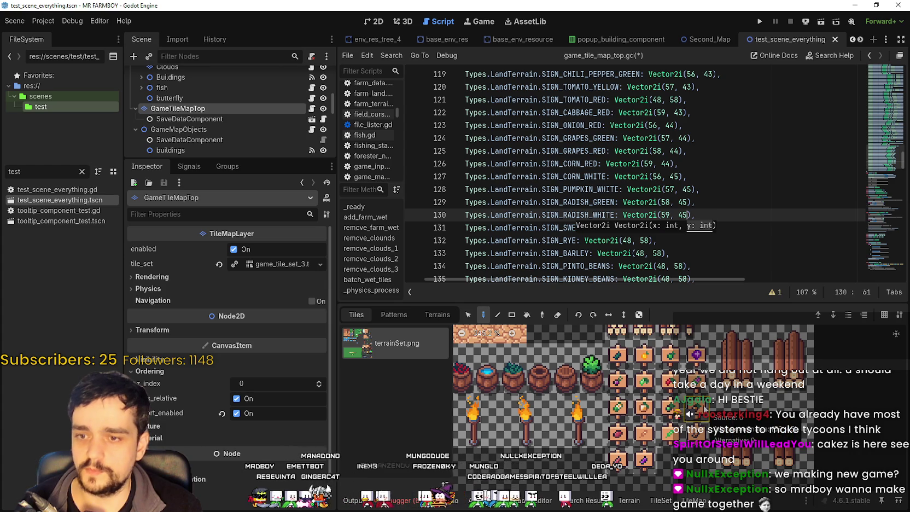
scroll(652, 183, "down", 2)
left_click(652, 182)
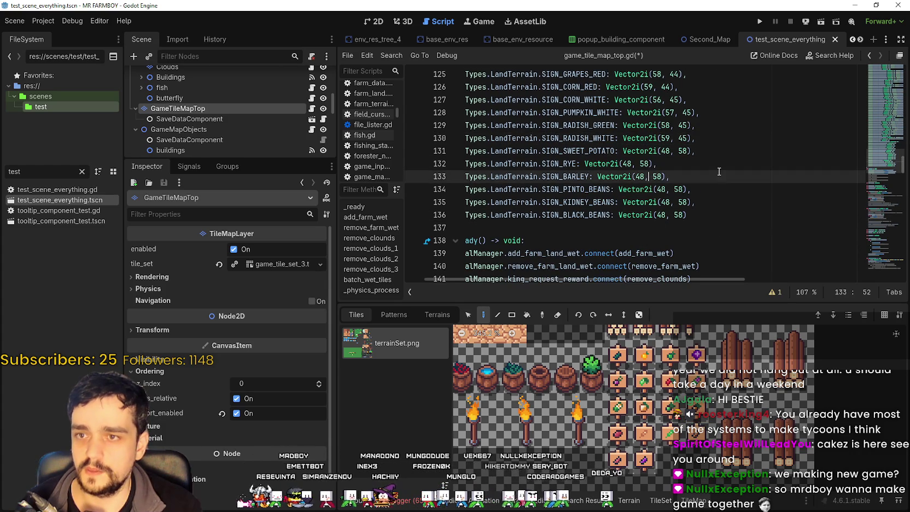
Replace SIGN_SWEET_POTATO's coordinates with Vector2i(56, 46).
left_click(665, 151)
double_click(664, 150)
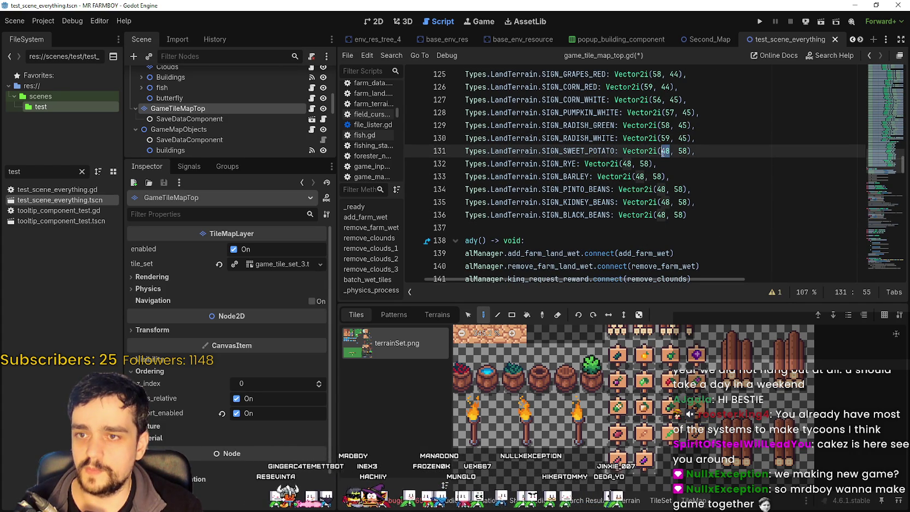
type("5")
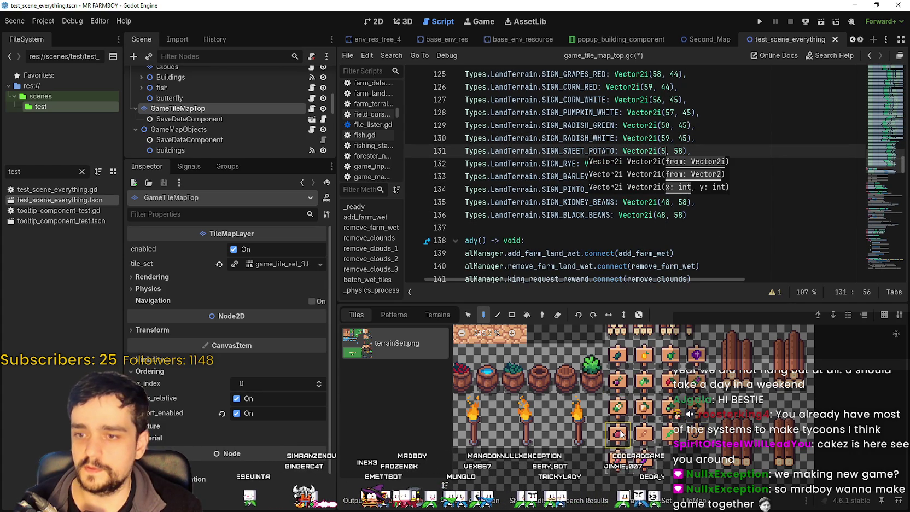
mouse_move(621, 434)
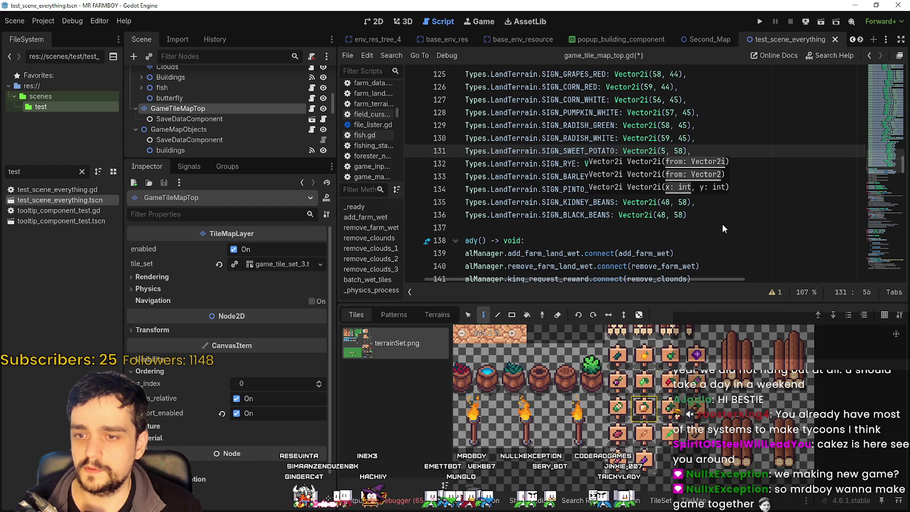
type("6")
key("Right")
key("Right")
key("Delete")
key("Delete")
type("46")
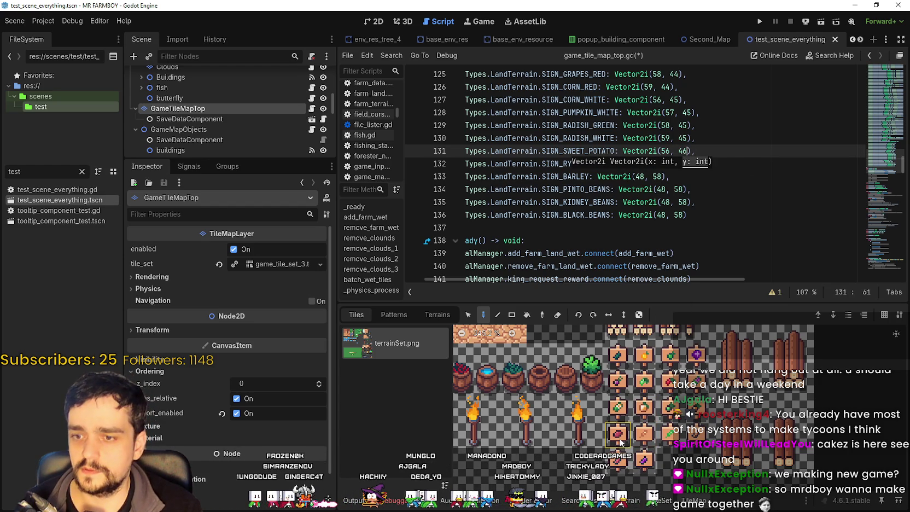
Change SIGN_RYE's coordinates to Vector2i(57, 46).
left_click(648, 186)
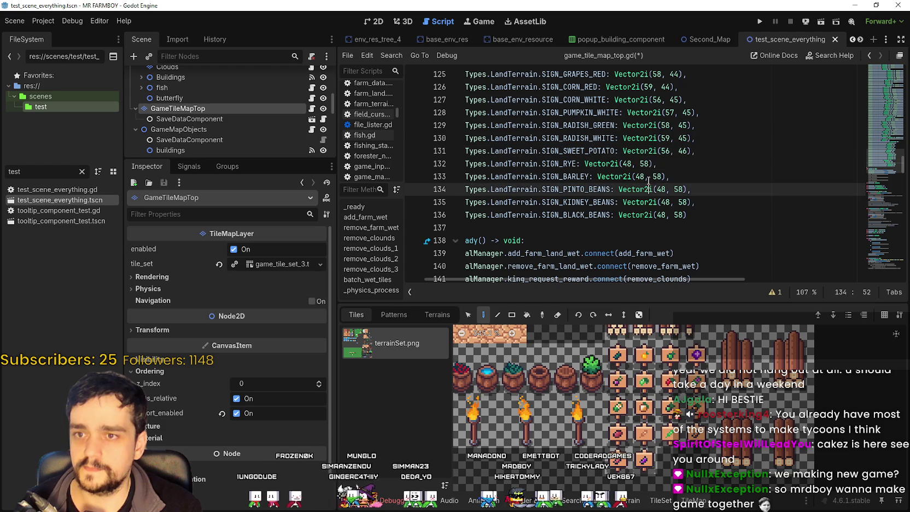
left_click(626, 164)
double_click(626, 163)
type("57")
key("Right")
key("Right")
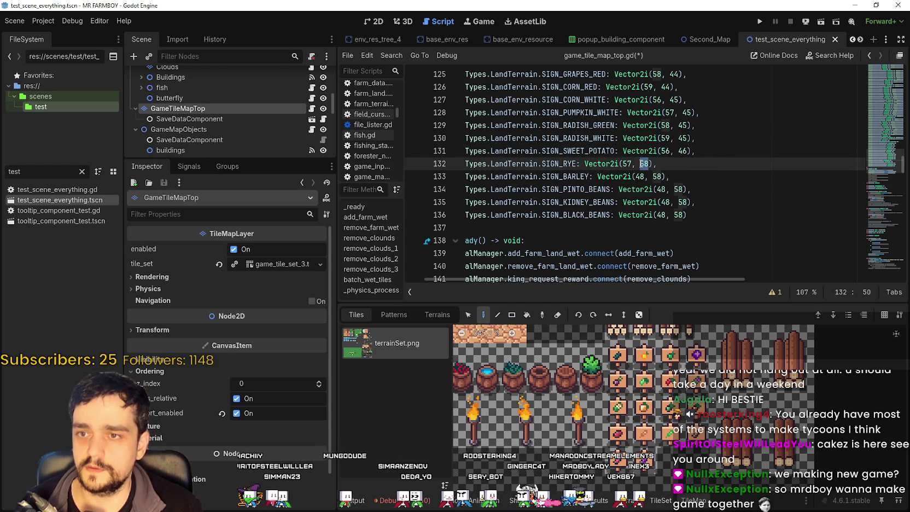
type("4")
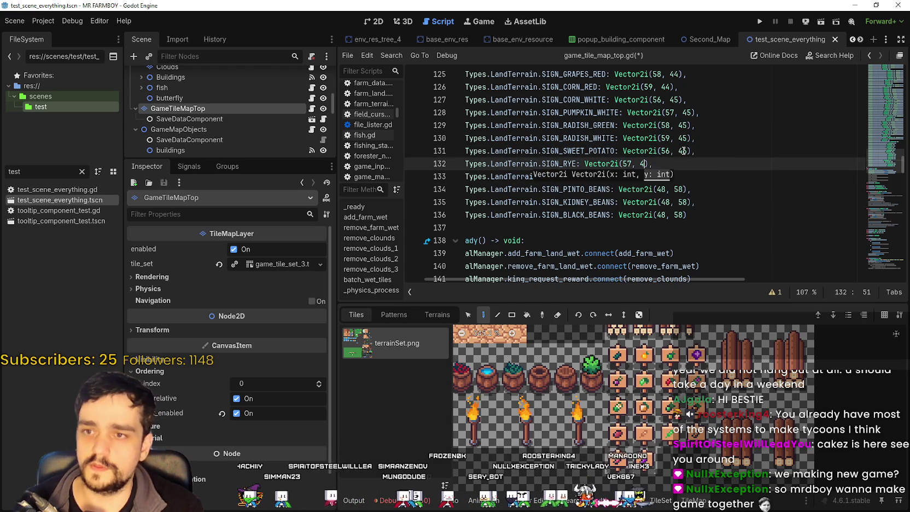
type("6")
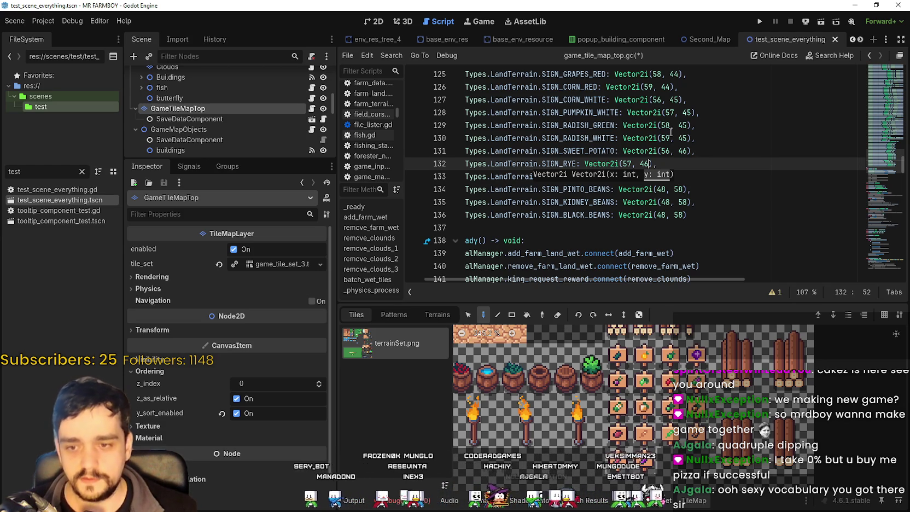
left_click(635, 176)
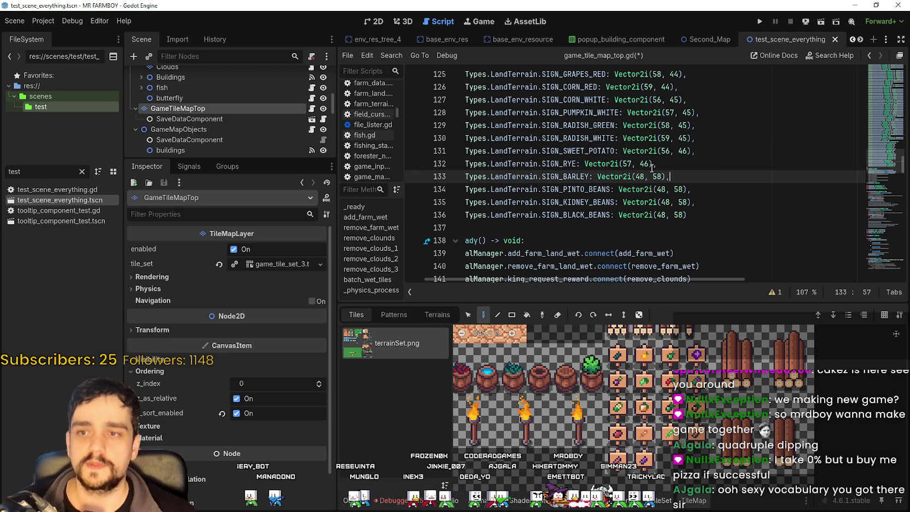
key("shift+ctrl+Right")
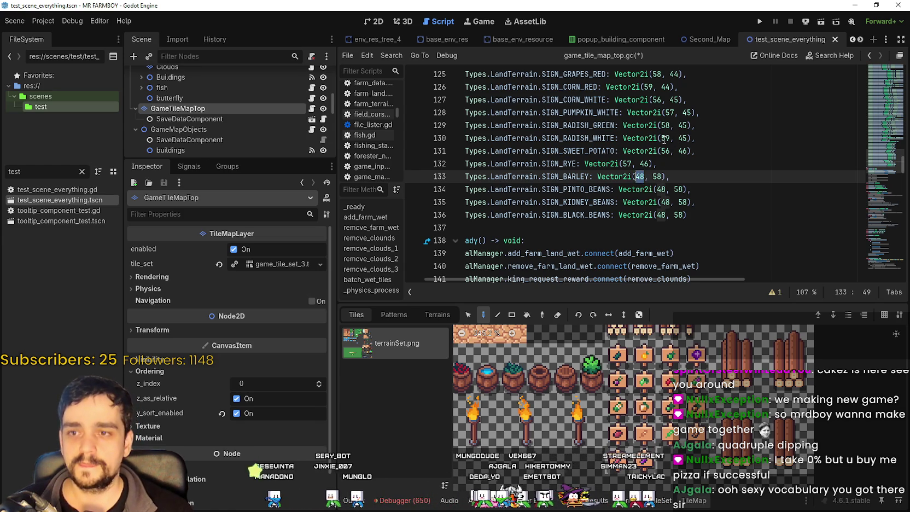
Resize the bottom TileMap panel to balance the script and tile atlas views.
left_click_drag(692, 302, 693, 396)
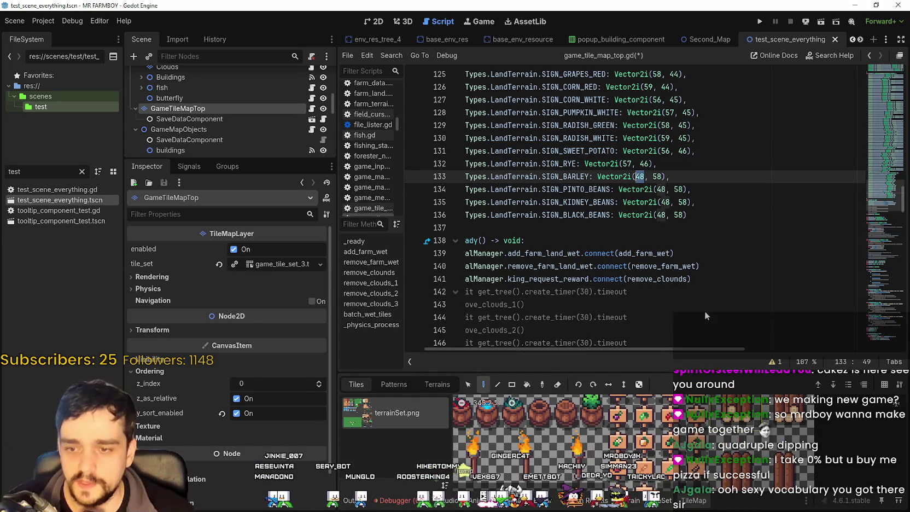
left_click_drag(714, 377, 717, 337)
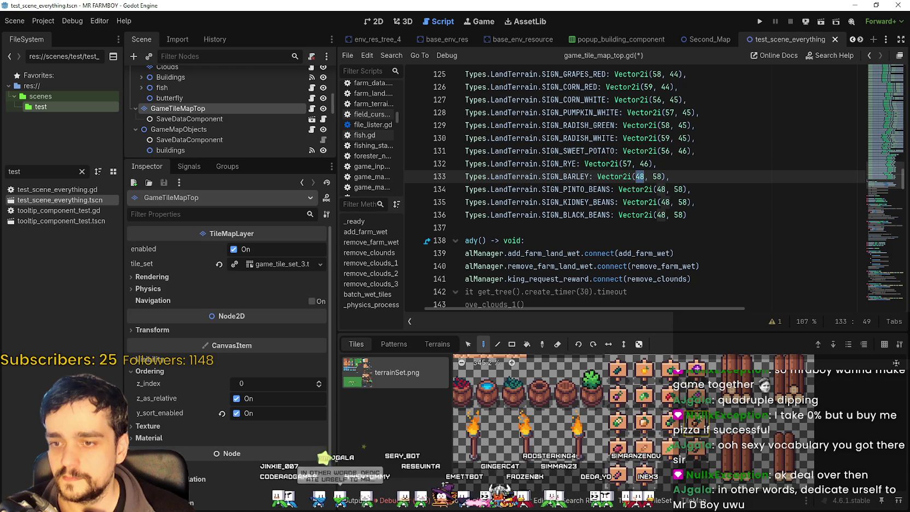
scroll(640, 173, "up", 1)
scroll(637, 197, "down", 1)
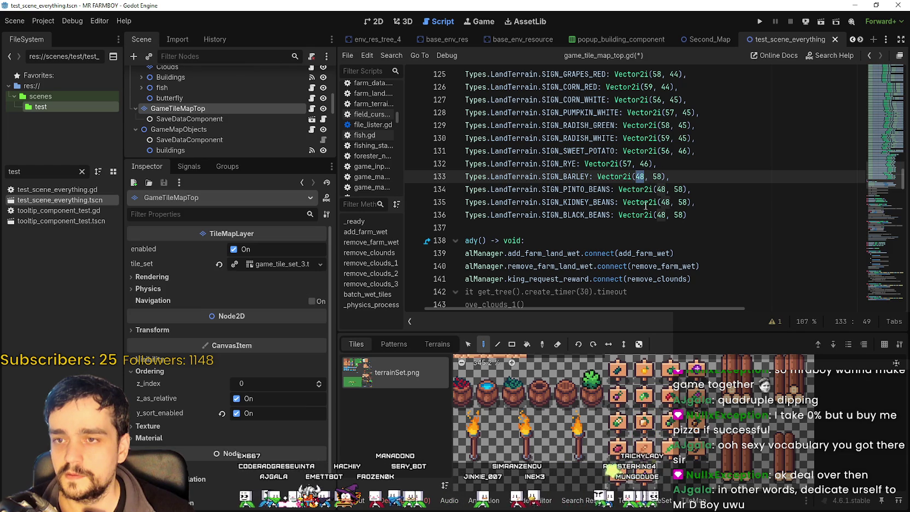
Enter 58 as SIGN_BARLEY's x and 46 as its y, giving Vector2i(58, 46).
type("58")
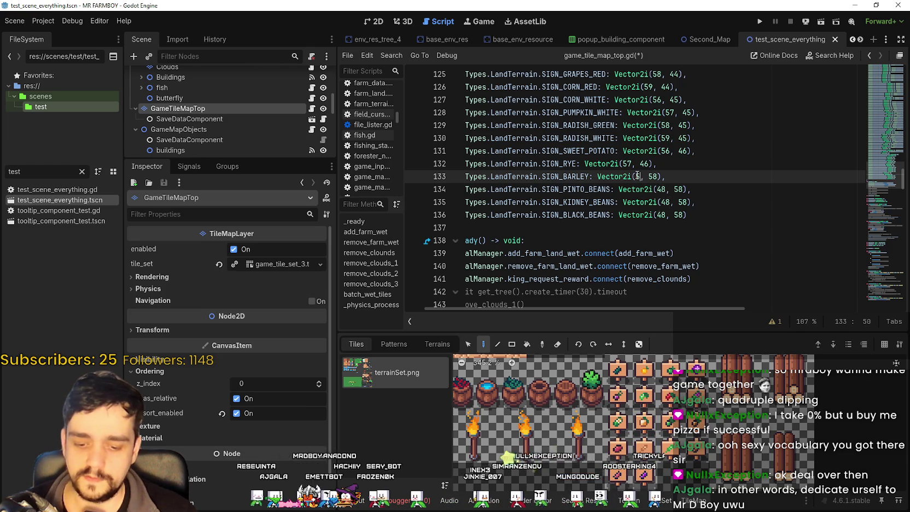
double_click(656, 176)
scroll(710, 204, "down", 5)
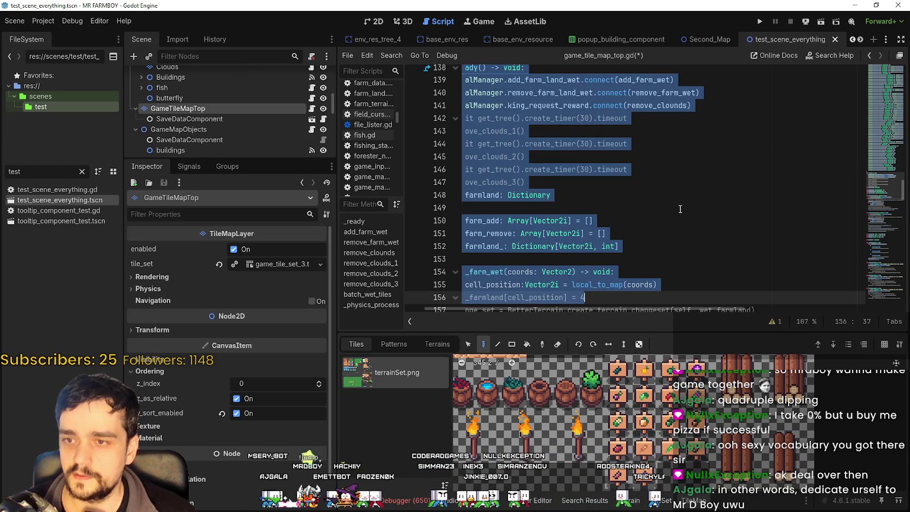
left_click(711, 203)
scroll(710, 204, "up", 6)
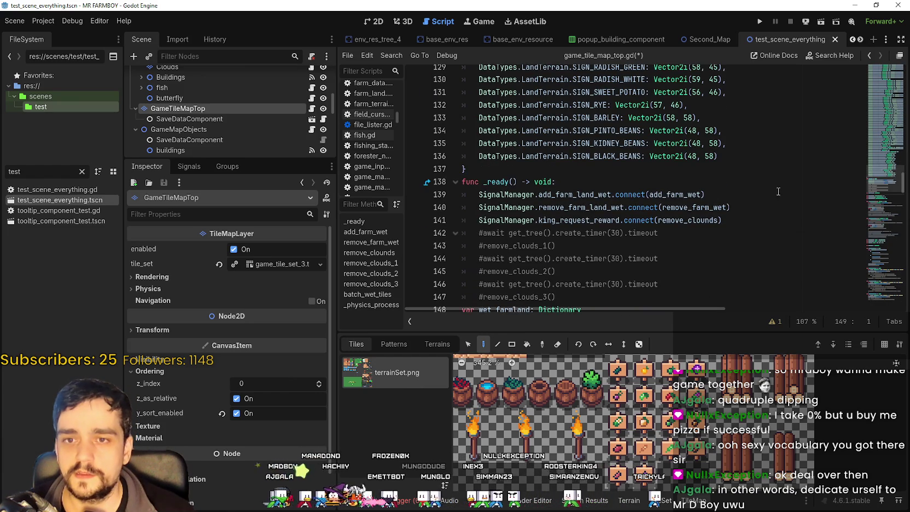
scroll(686, 265, "down", 1)
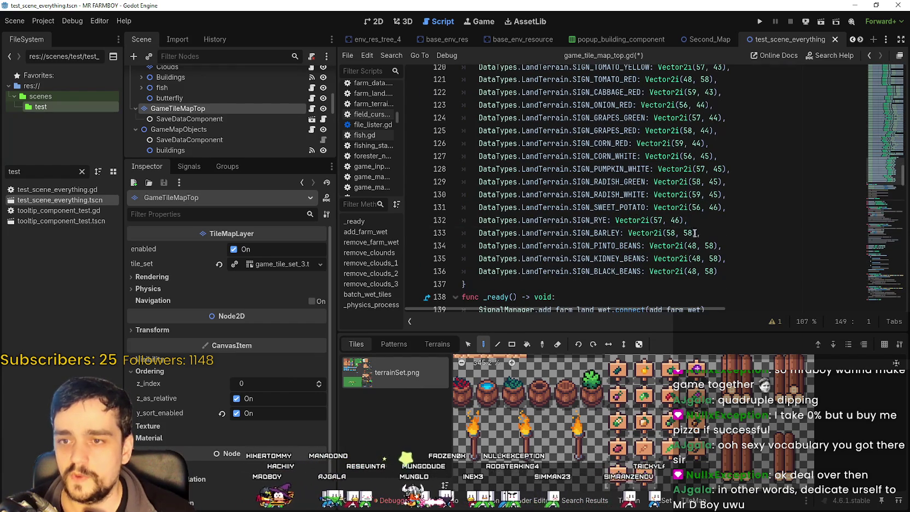
double_click(687, 233)
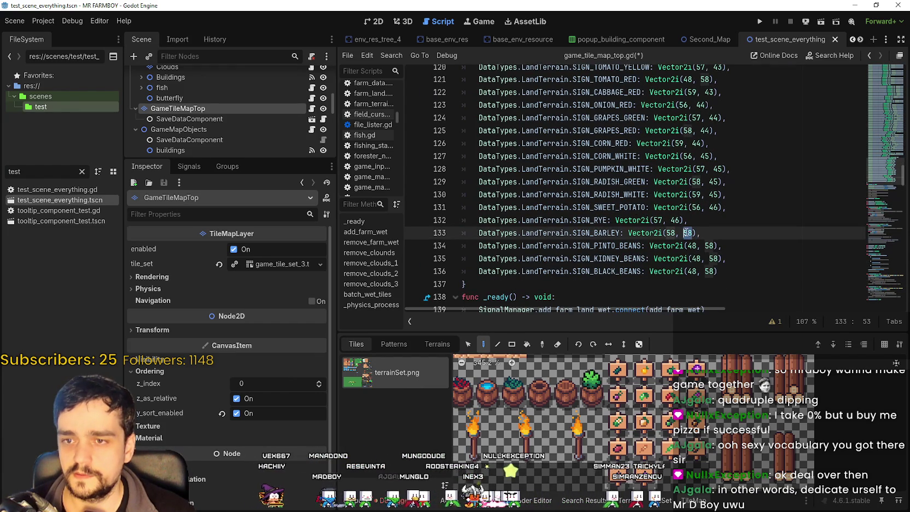
type("46")
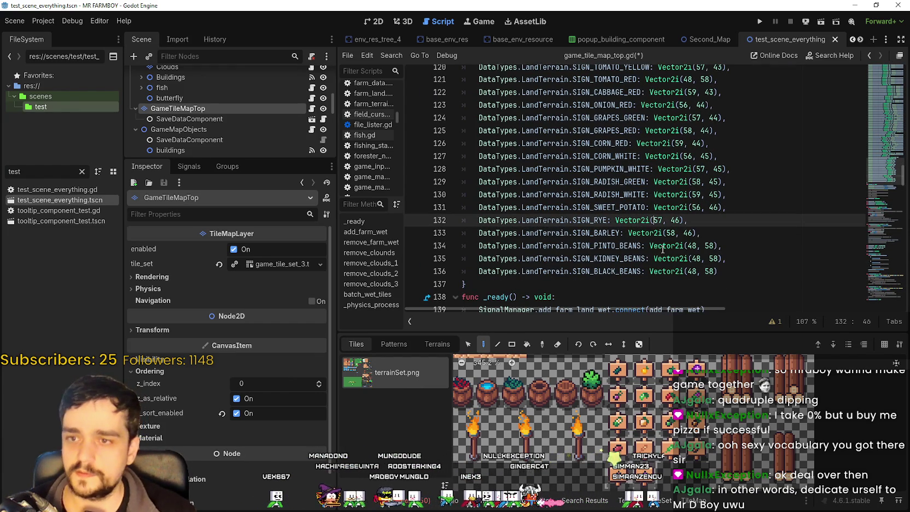
left_click(665, 246)
scroll(702, 246, "down", 1)
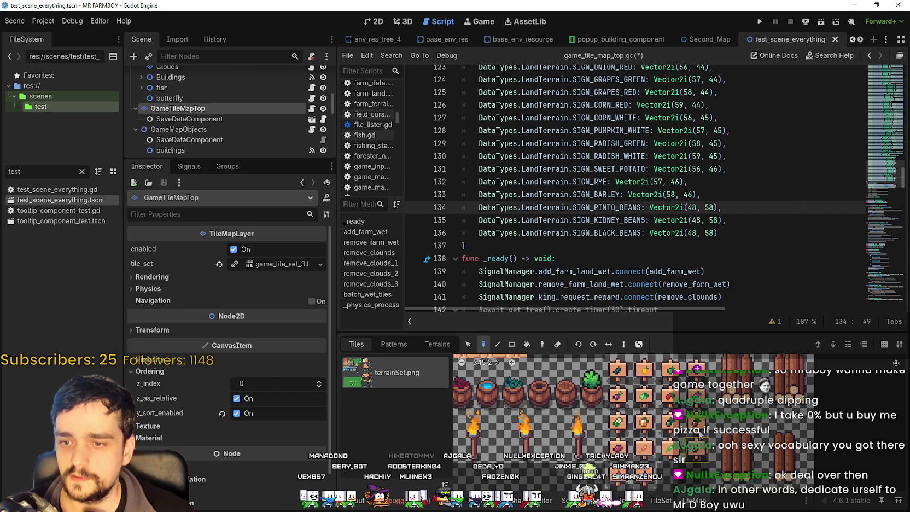
Set SIGN_PINTO_BEANS to Vector2i(59, 46).
scroll(694, 210, "down", 1)
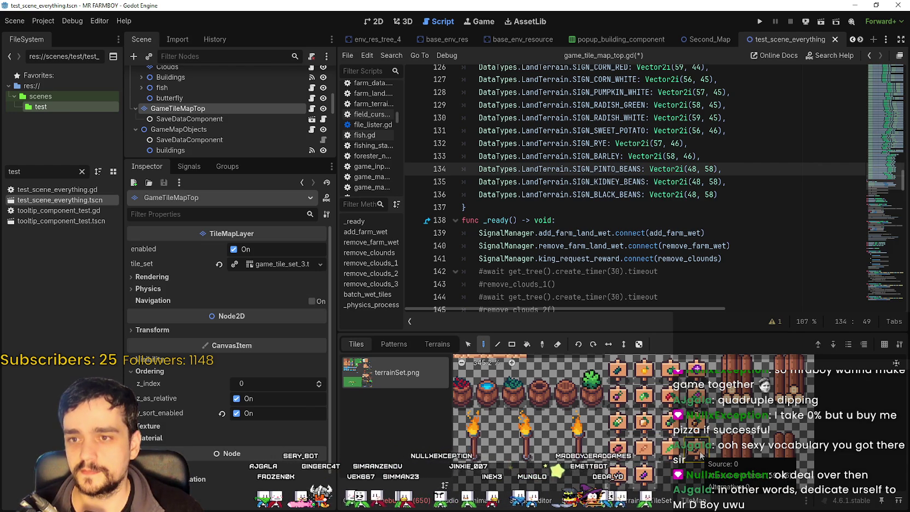
double_click(693, 169)
left_click(685, 168)
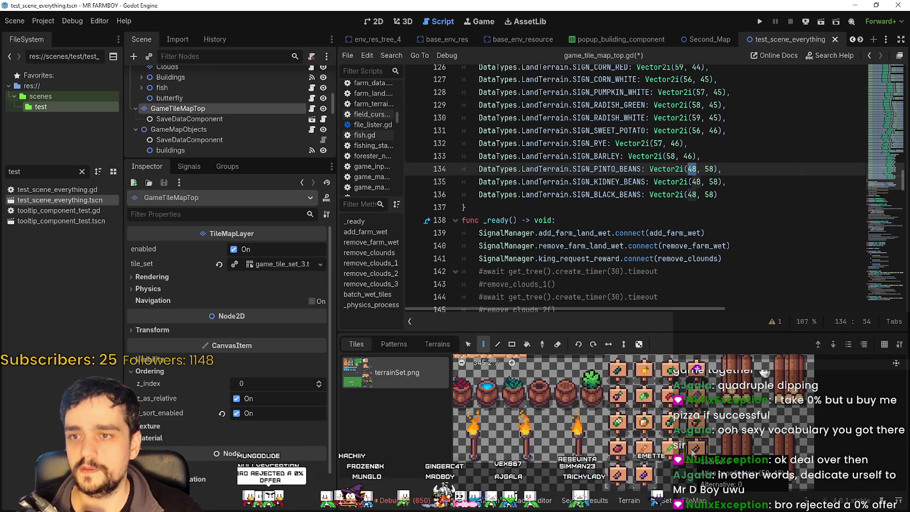
type("59")
left_click(707, 168)
double_click(706, 168)
type("46")
left_click(677, 168)
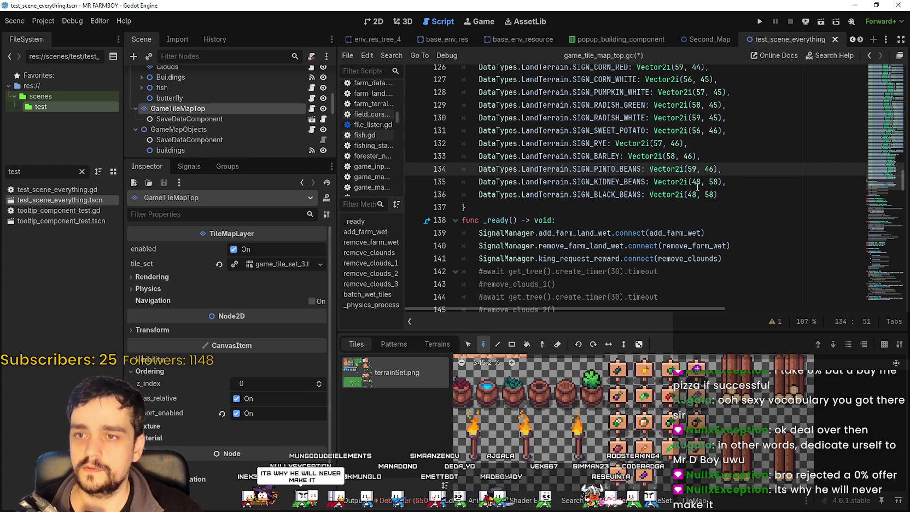
Change SIGN_KIDNEY_BEANS on line 135 to Vector2i(56, 47).
left_click(699, 182)
double_click(695, 183)
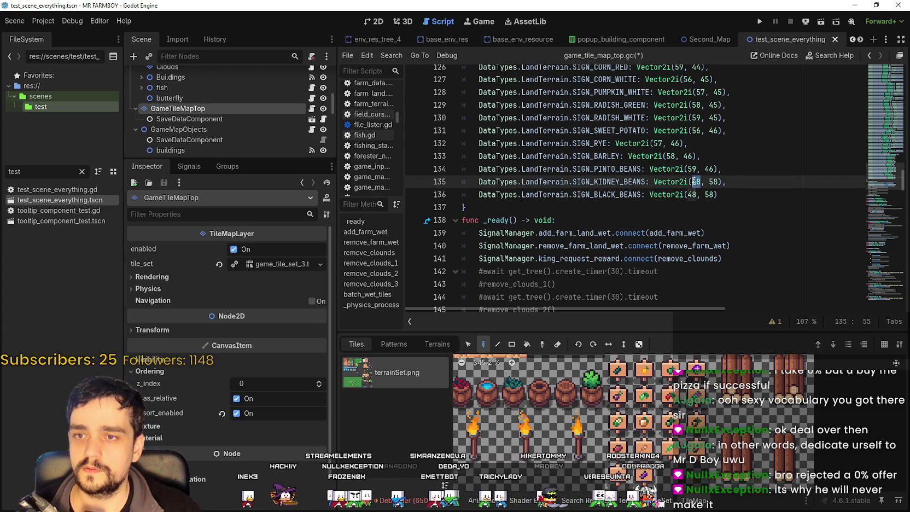
type("4")
mouse_move(623, 475)
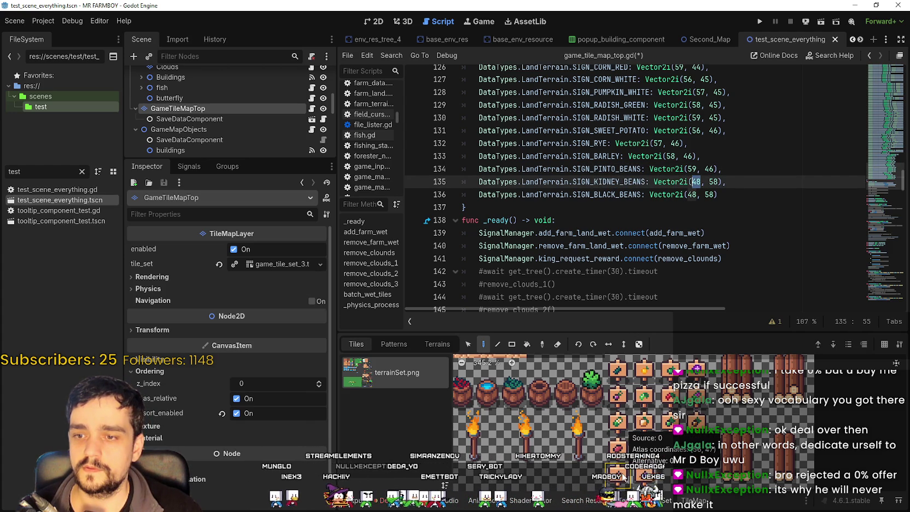
type("56")
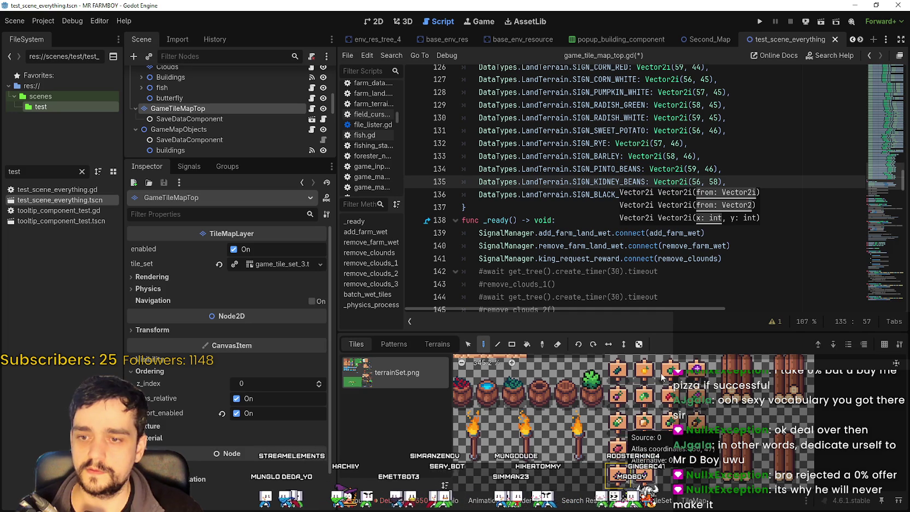
left_click(710, 182)
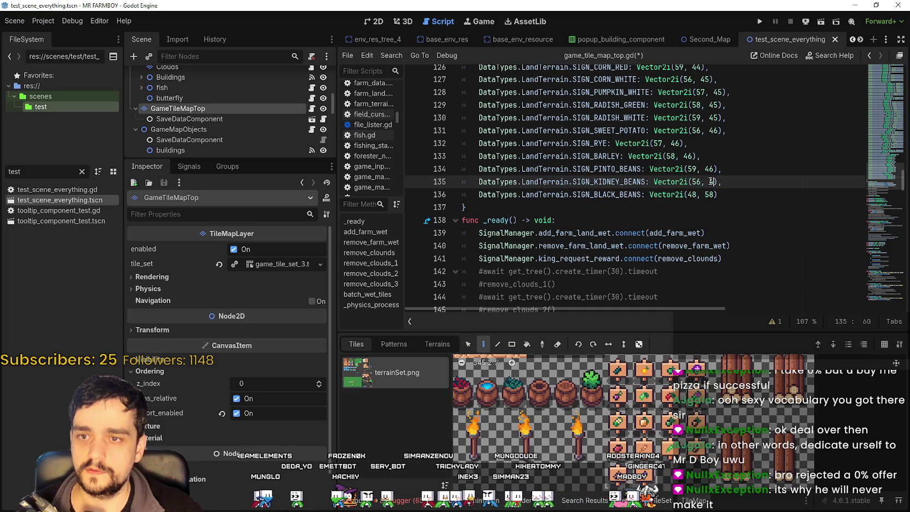
key("BackSpace")
key("Delete")
type("47")
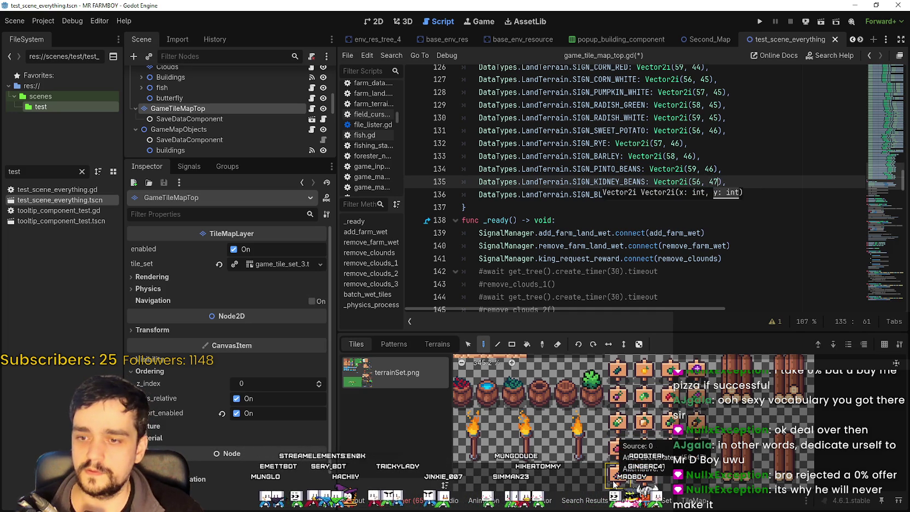
left_click(696, 194)
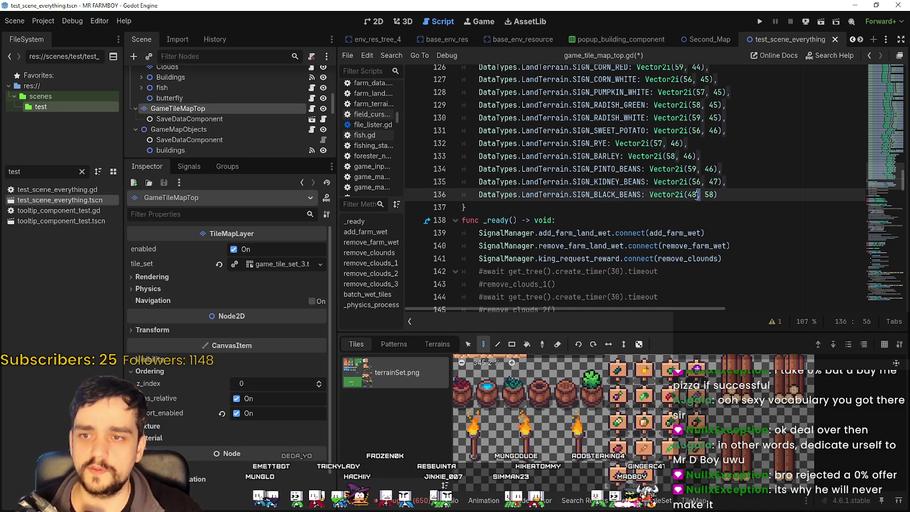
Change SIGN_BLACK_BEANS on line 136 to Vector2i(57, 47).
left_click_drag(696, 194, 687, 194)
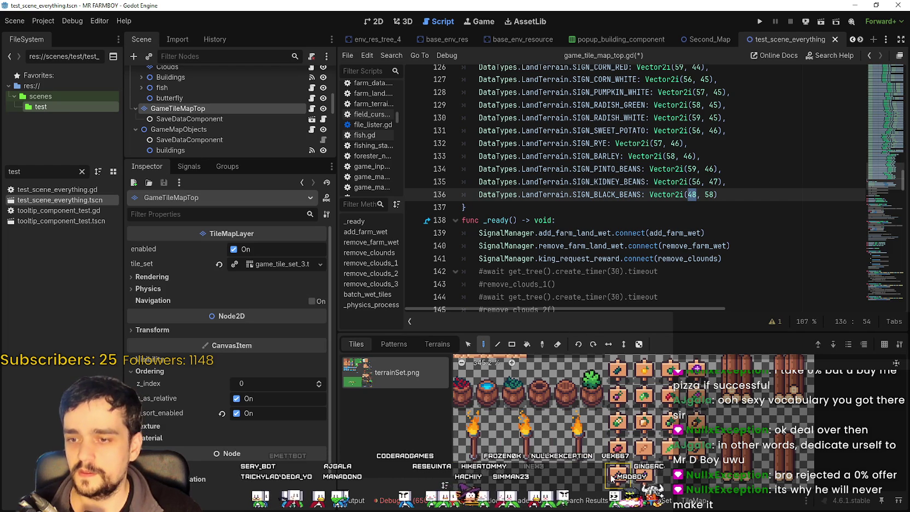
mouse_move(611, 477)
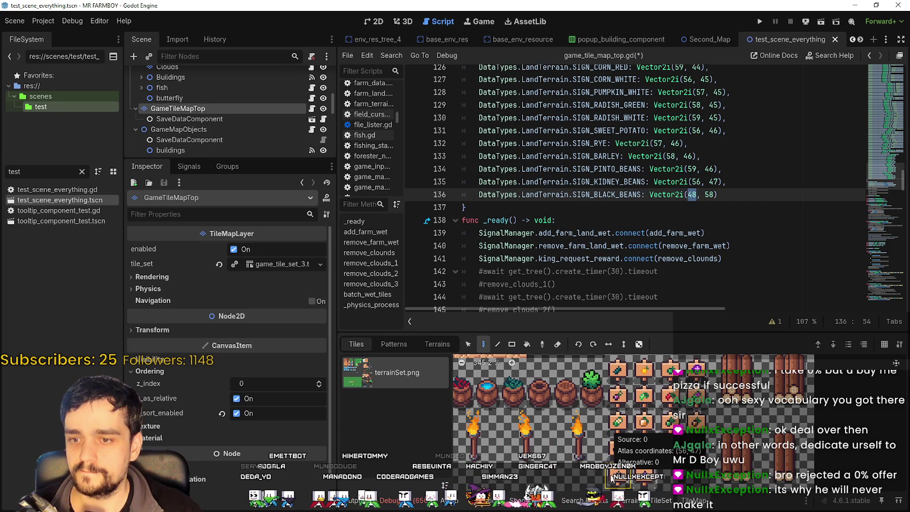
mouse_move(696, 234)
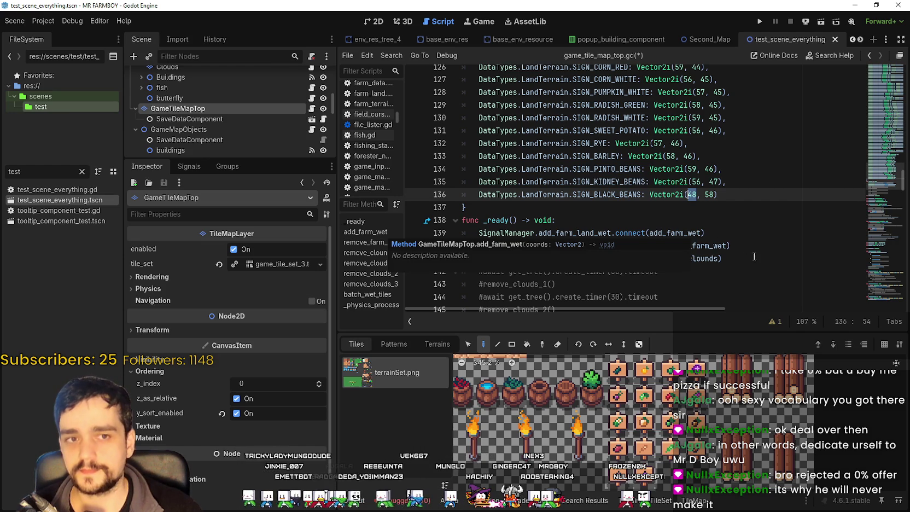
left_click(697, 220)
left_click(697, 195)
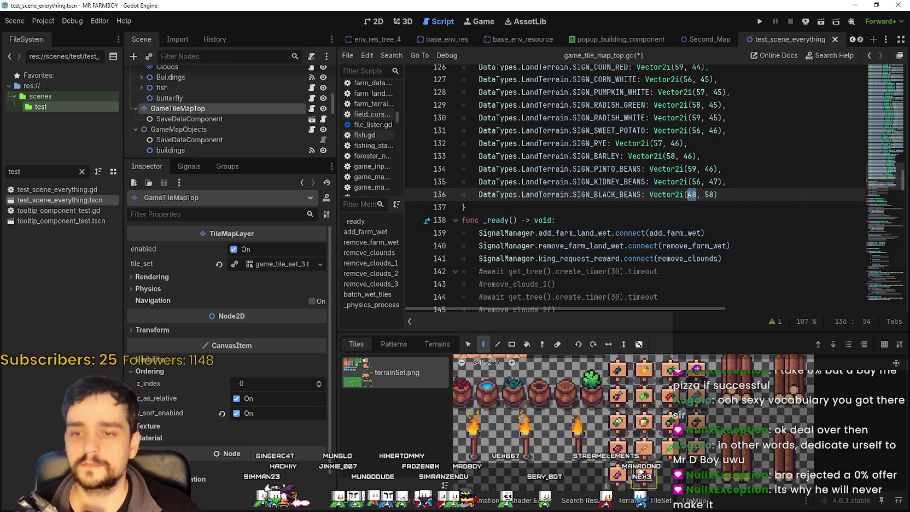
type("57")
double_click(709, 195)
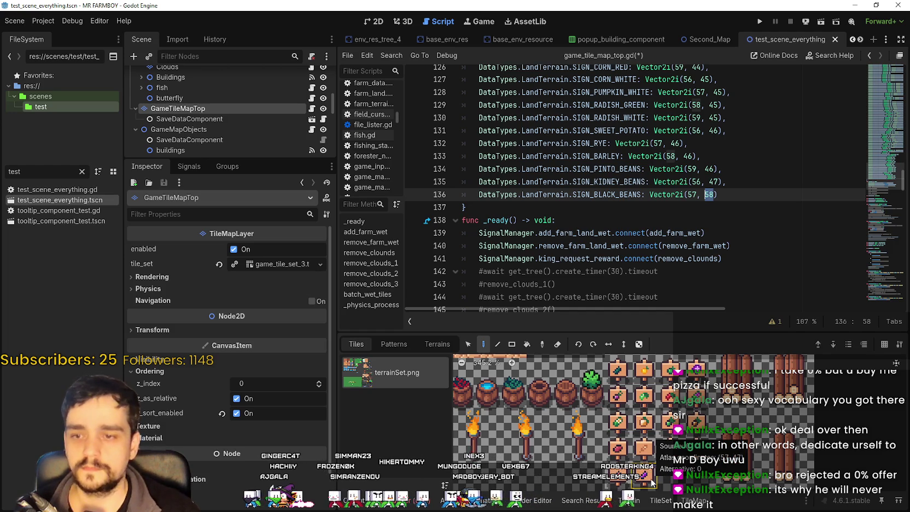
type("47")
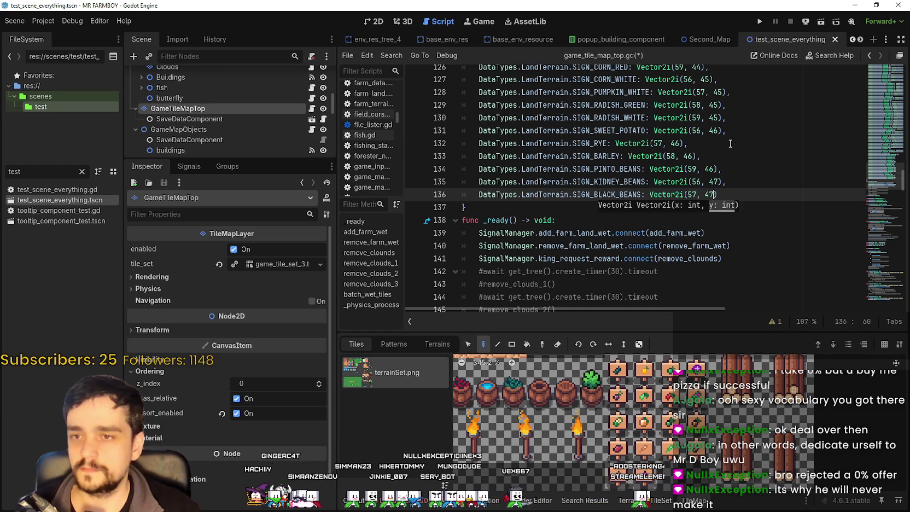
Save game_tile_map_top.gd with Ctrl+S.
left_click(727, 143)
key("ctrl+s")
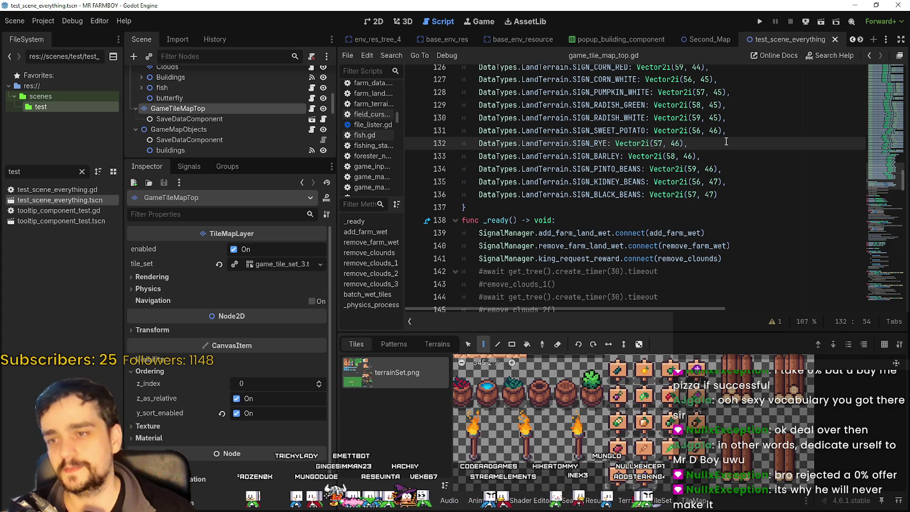
scroll(563, 180, "up", 2)
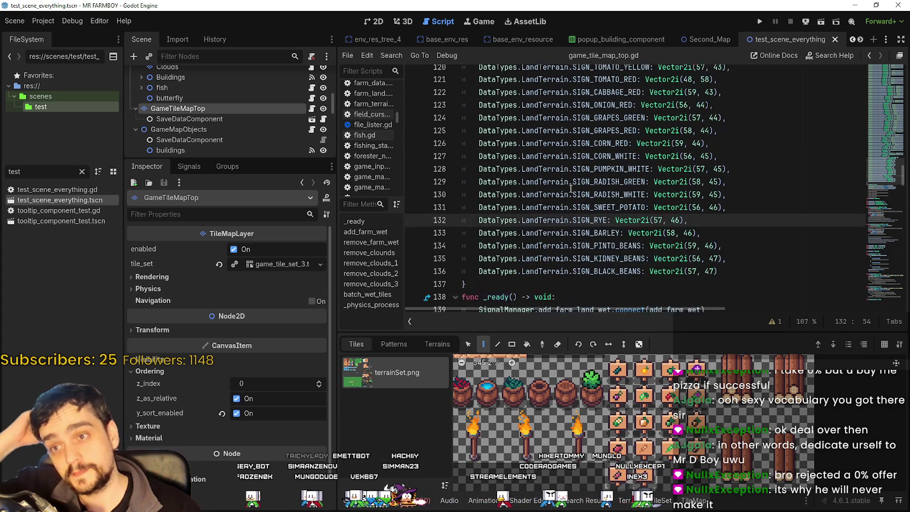
Widen the script editor and join the tomato yellow sign entry onto line 119.
scroll(570, 188, "up", 3)
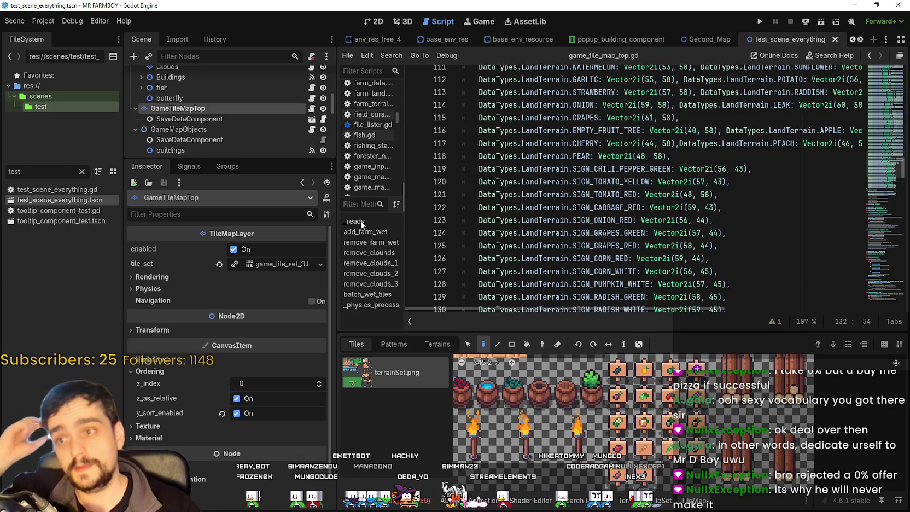
left_click_drag(337, 235, 287, 235)
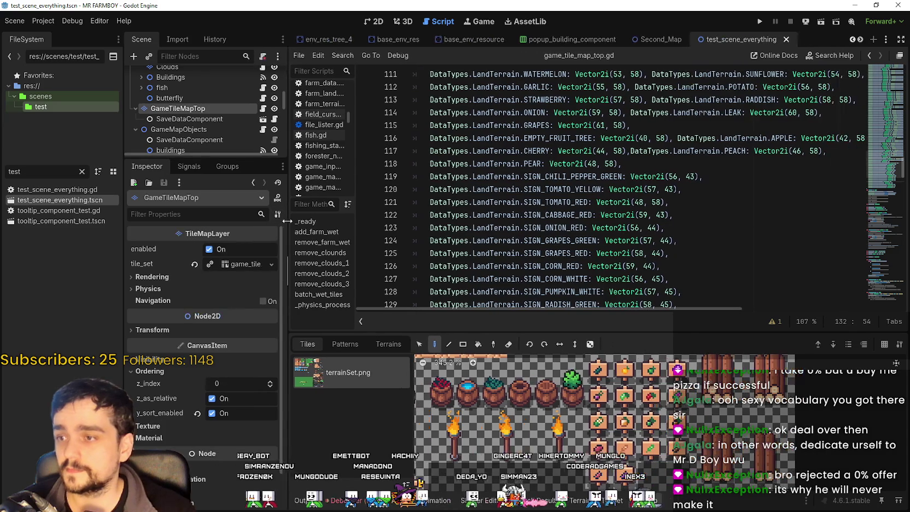
left_click(630, 176)
left_click(355, 189)
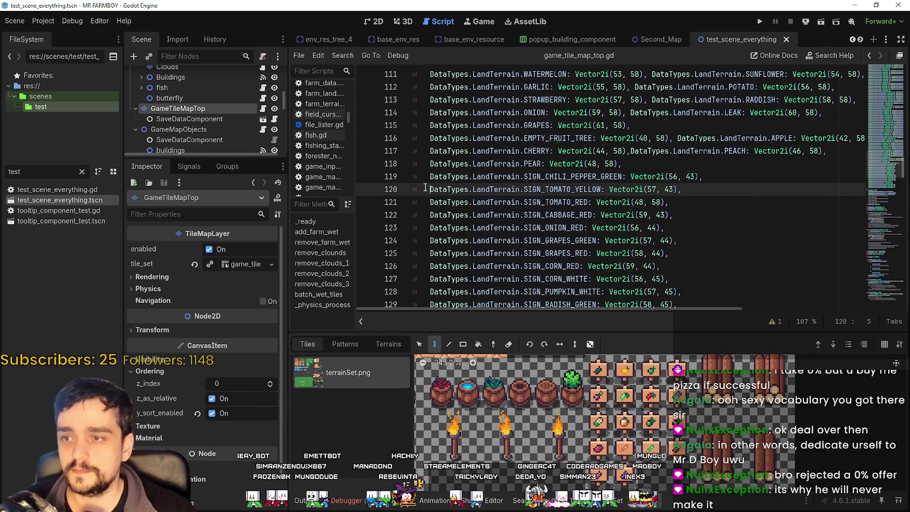
key("BackSpace")
key("BackSpace")
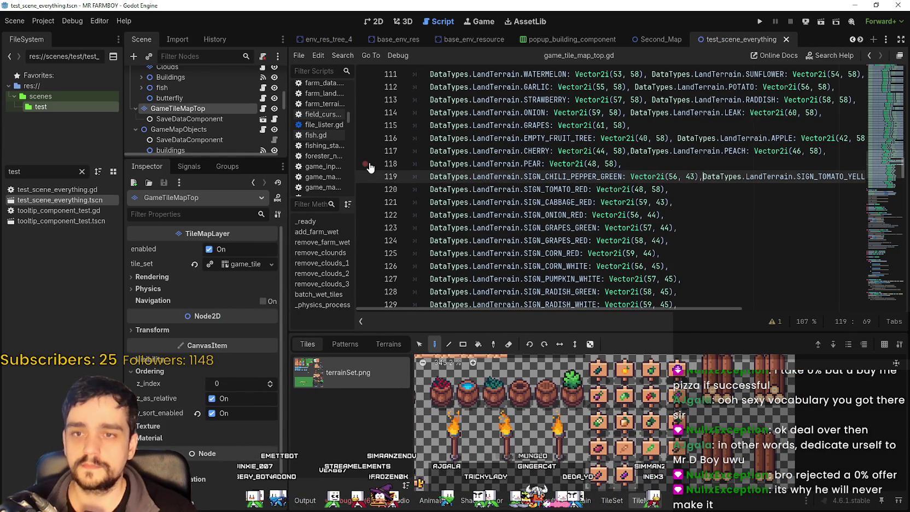
left_click(498, 187)
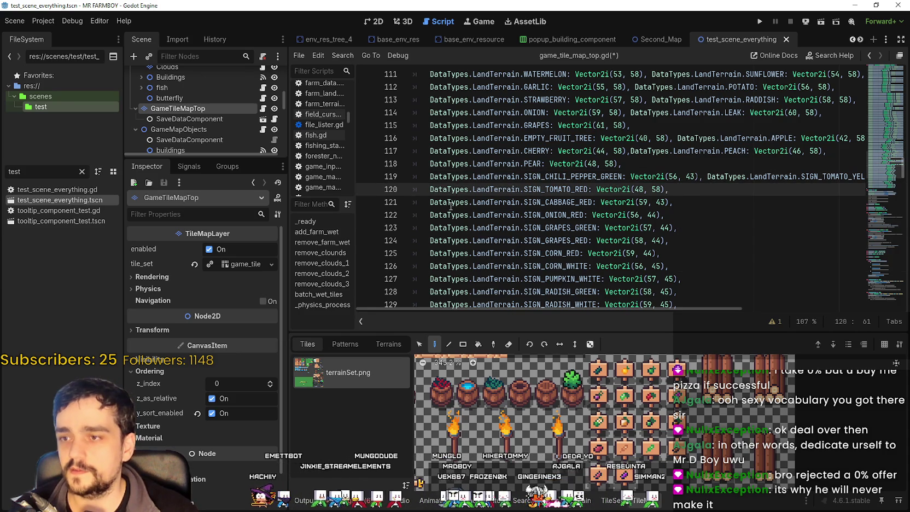
Join cabbage red onto the tomato red line and grapes green onto the onion line.
left_click(431, 202)
left_click_drag(435, 200, 408, 202)
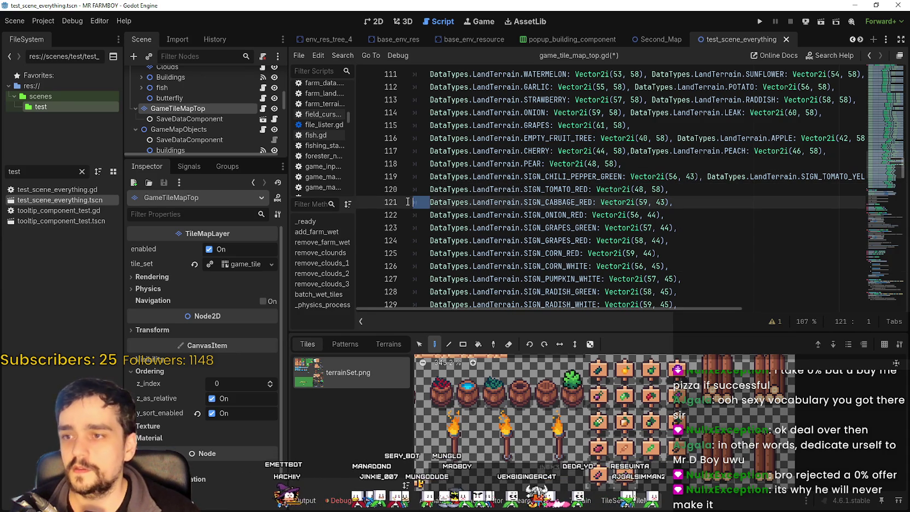
key("BackSpace")
key("BackSpace")
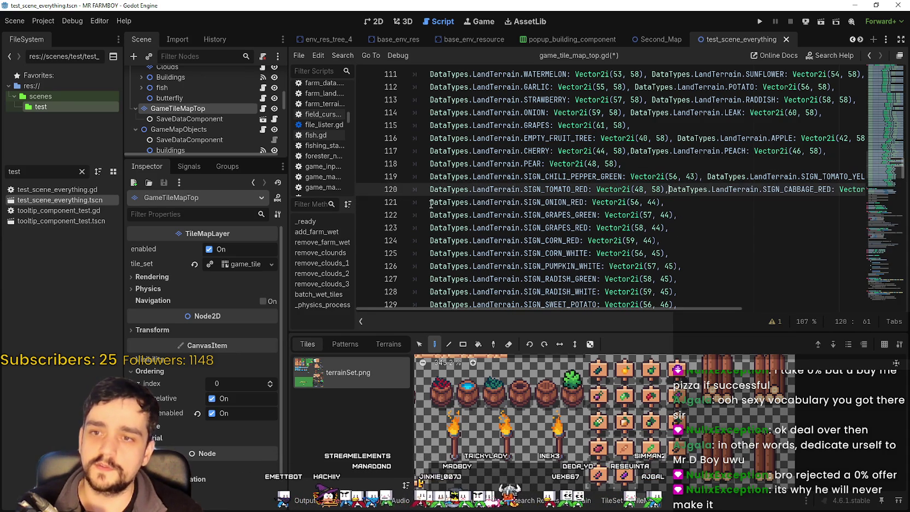
key("Down")
key("Home")
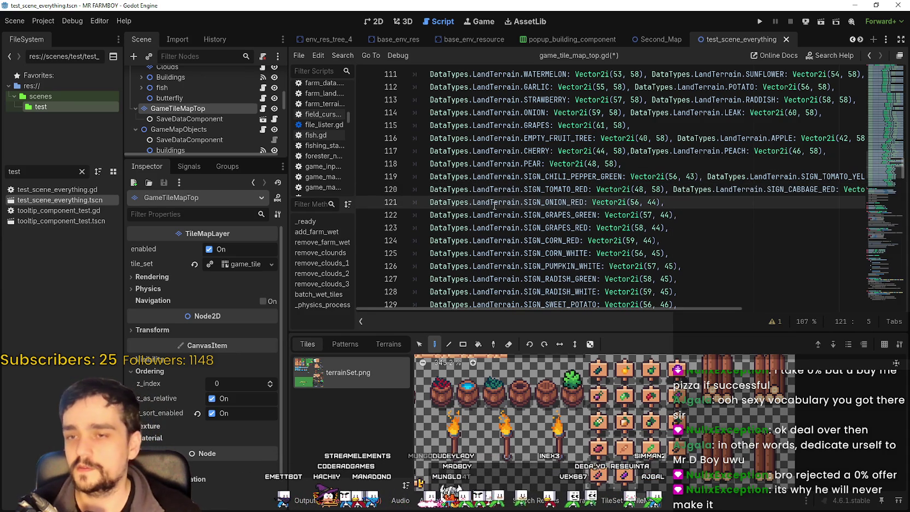
mouse_move(469, 307)
left_mouse_down()
mouse_move(602, 315)
mouse_move(446, 308)
left_mouse_up()
left_click(443, 214)
key("BackSpace")
key("BackSpace")
Join corn red onto the grapes red line and pumpkin white onto corn white.
left_click(452, 228)
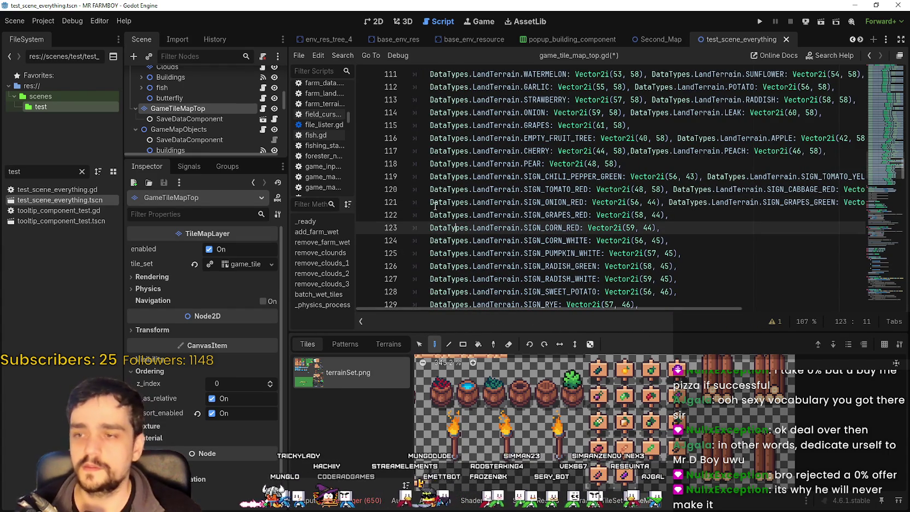
left_click(429, 217)
left_click(427, 227)
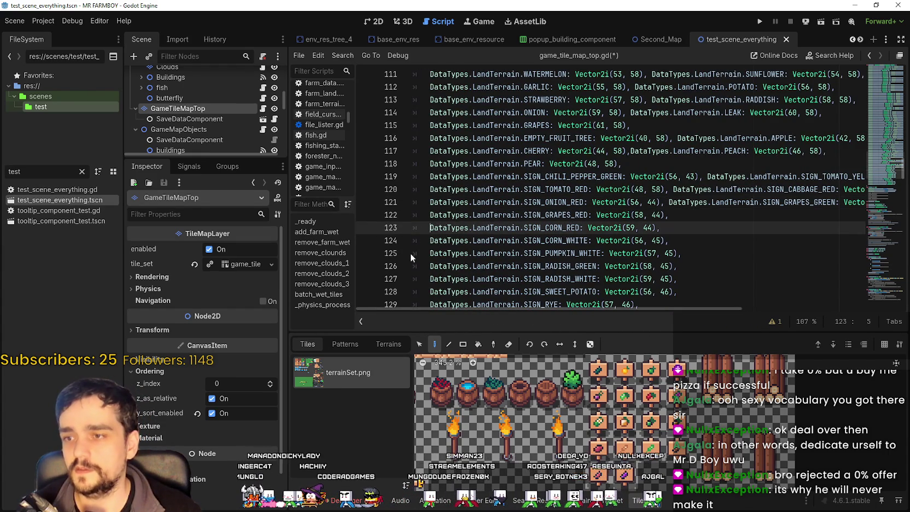
key("BackSpace")
key("BackSpace")
left_click(434, 240)
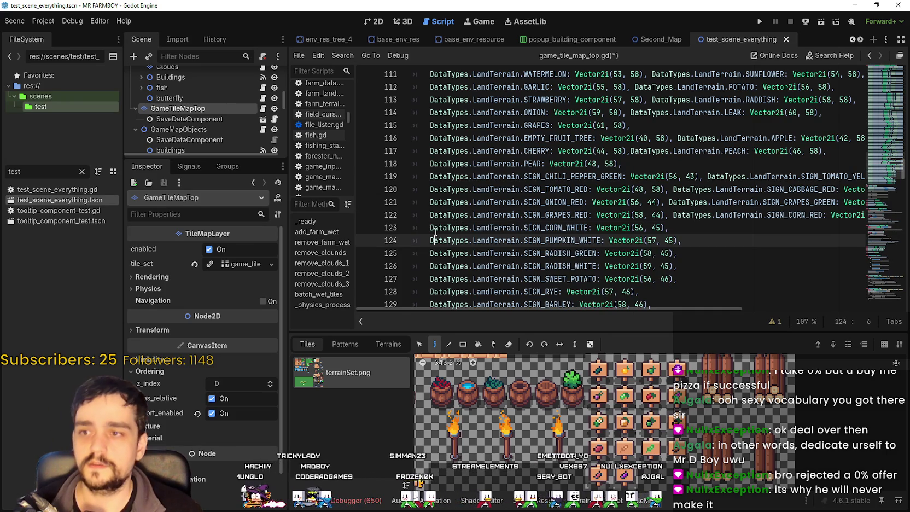
key("BackSpace")
key("BackSpace")
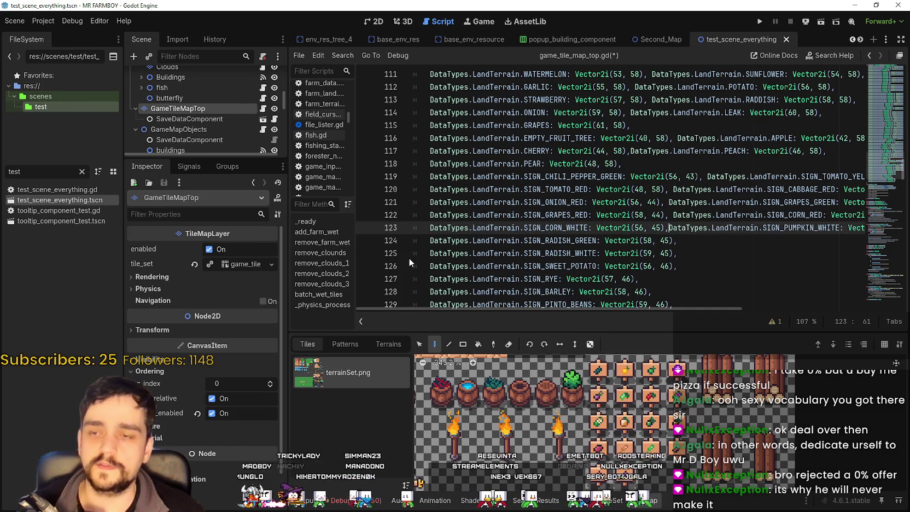
type(",")
left_click(432, 241)
Join radish white onto the radish green line and rye onto the sweet potato line.
left_click(432, 253)
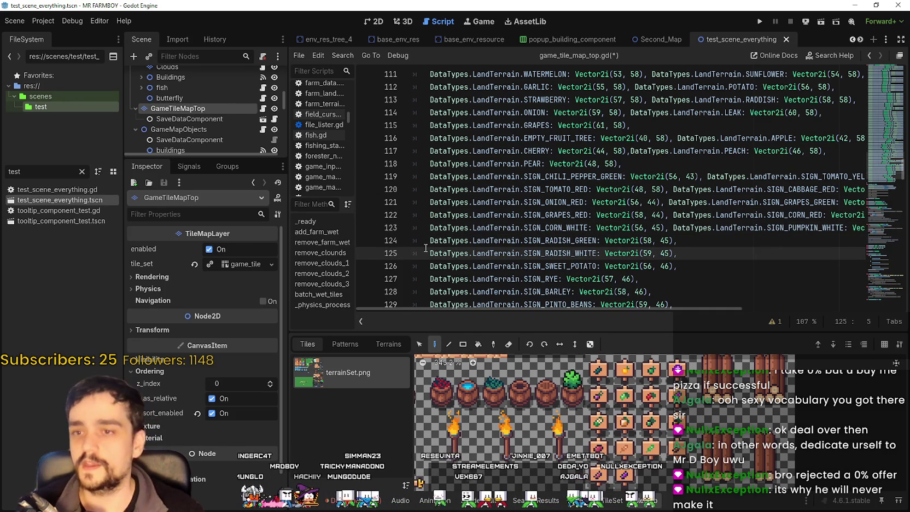
key("BackSpace")
key("BackSpace")
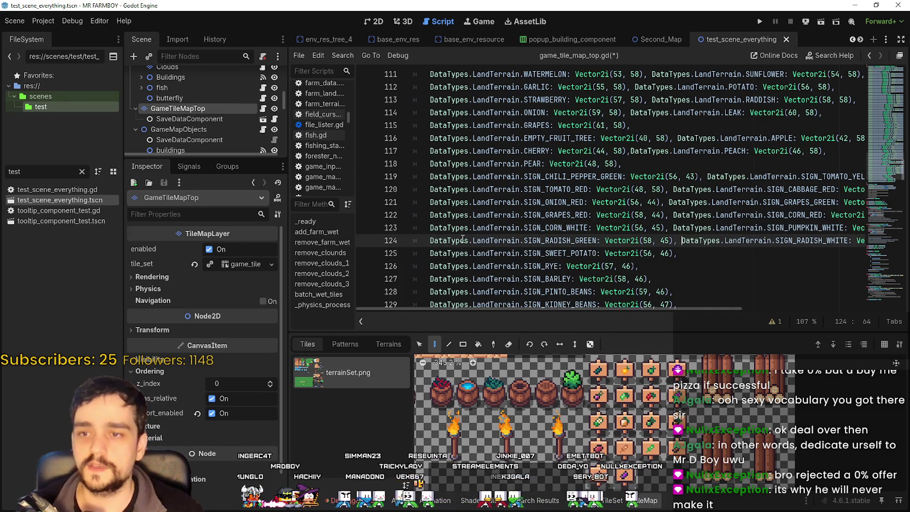
left_click(432, 262)
key("BackSpace")
key("BackSpace")
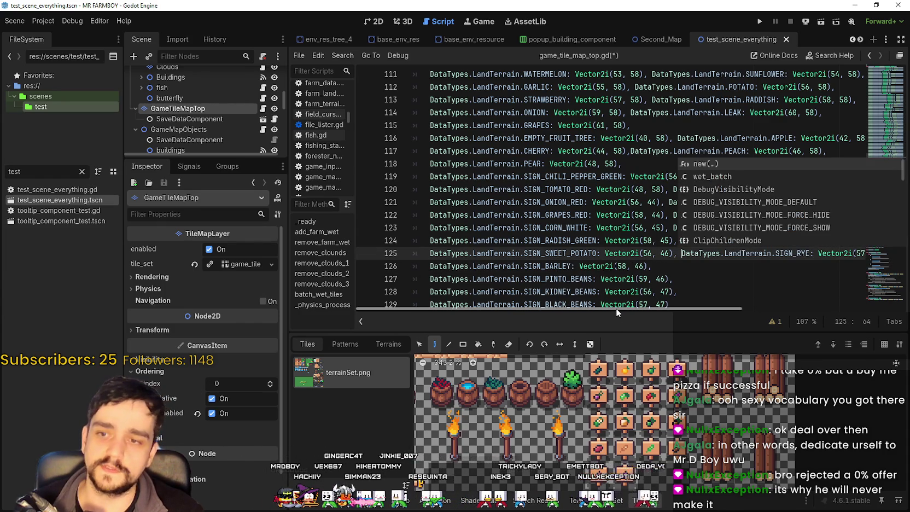
left_click_drag(615, 307, 750, 315)
left_click(593, 292)
Join SIGN_PINTO_BEANS onto the barley line and SIGN_BLACK_BEANS onto the kidney beans line.
scroll(581, 218, "down", 1)
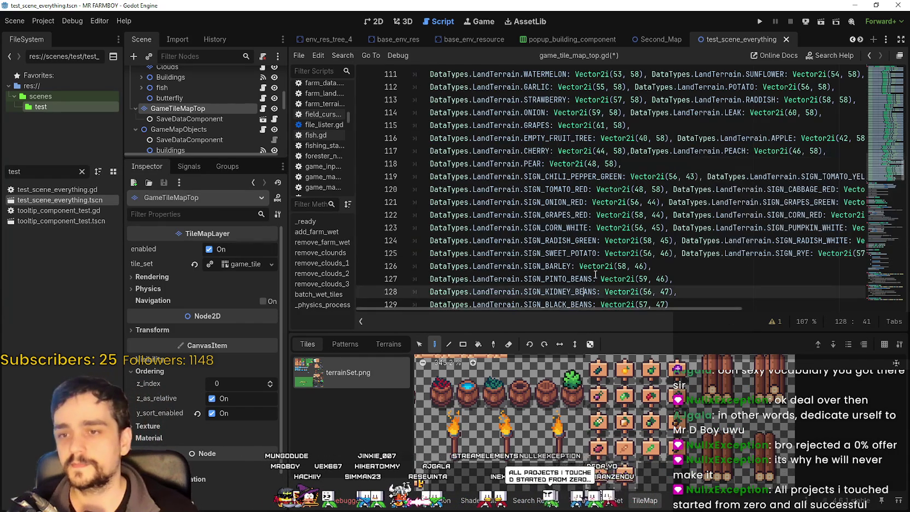
left_click(430, 240)
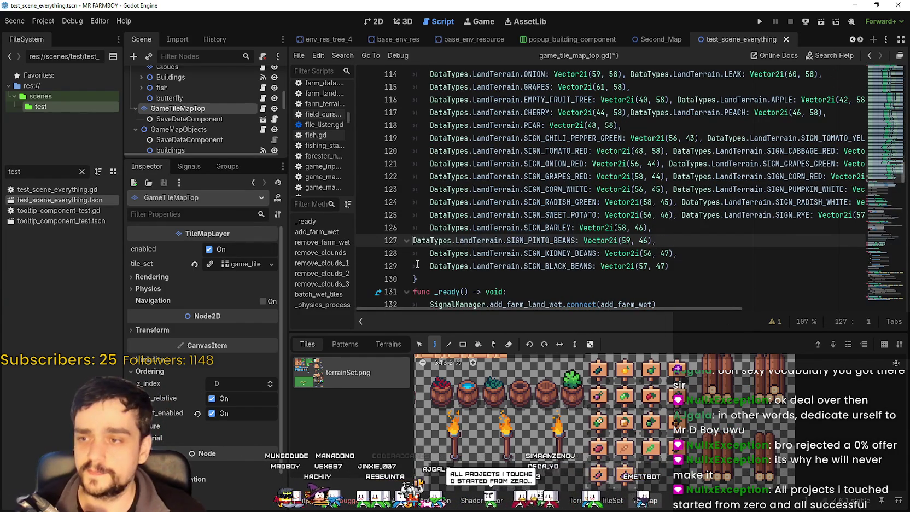
key("BackSpace")
key("BackSpace")
left_click(429, 241)
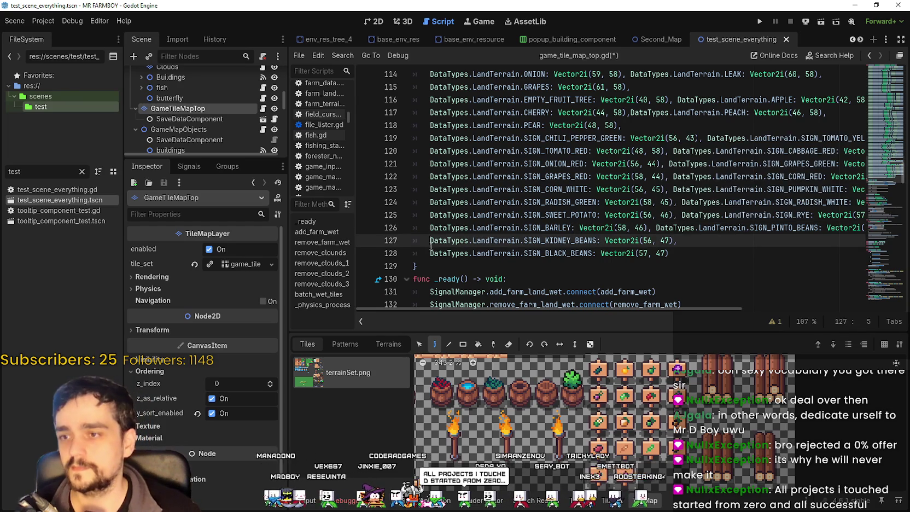
left_click(435, 253)
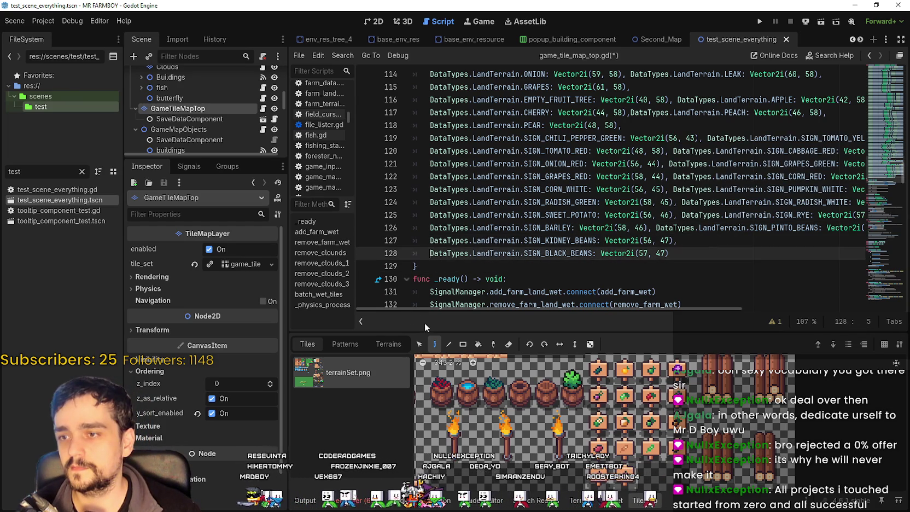
key("BackSpace")
key("BackSpace")
mouse_move(617, 309)
left_mouse_down()
mouse_move(755, 310)
mouse_move(763, 249)
left_mouse_up()
left_click(762, 246)
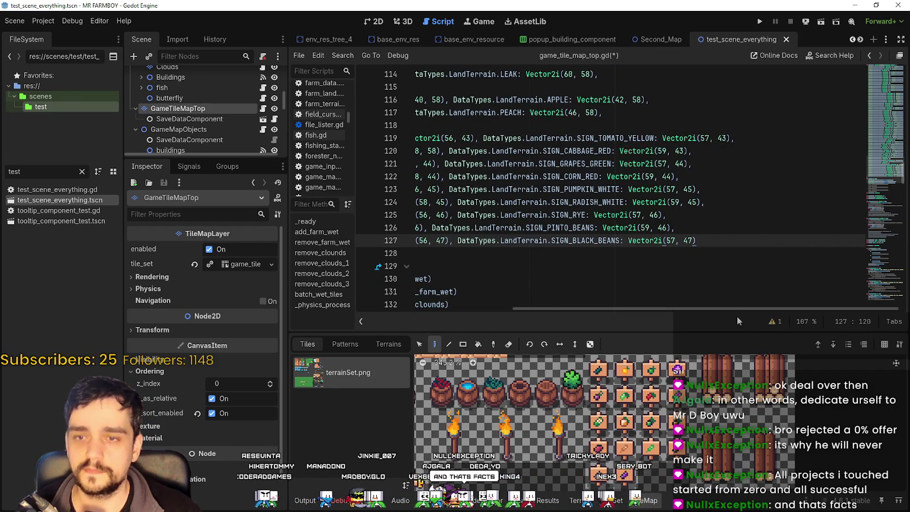
left_click(534, 252)
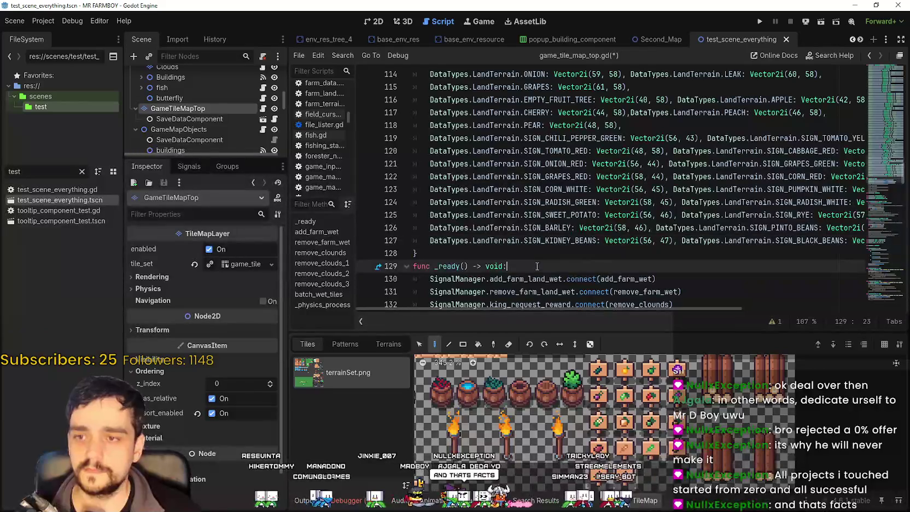
Save game_tile_map_top.gd, zoom around the TileSet atlas, then switch to the Steam window.
key("ctrl+s")
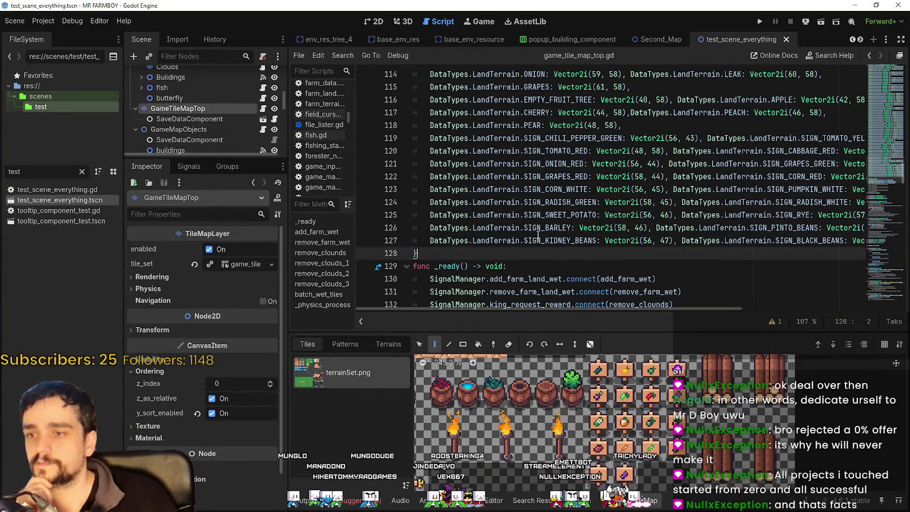
scroll(658, 448, "up", 1)
scroll(648, 418, "down", 3)
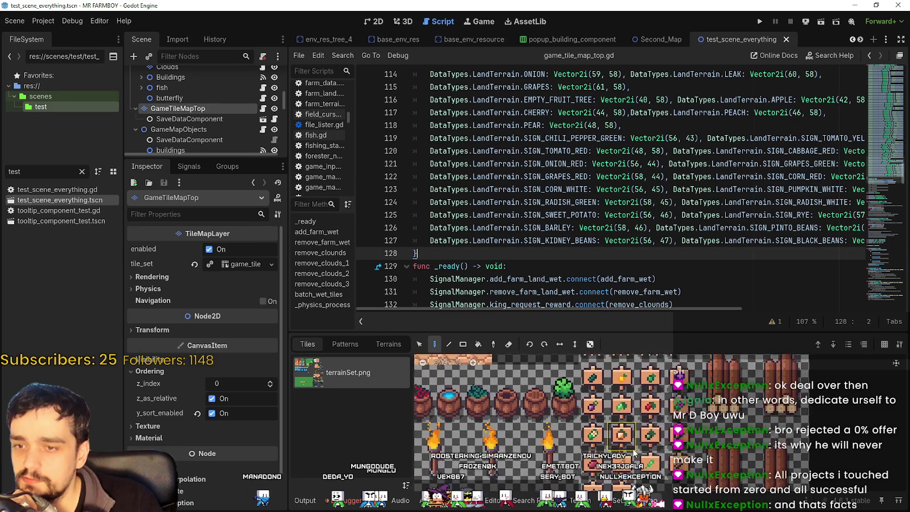
scroll(594, 417, "down", 4)
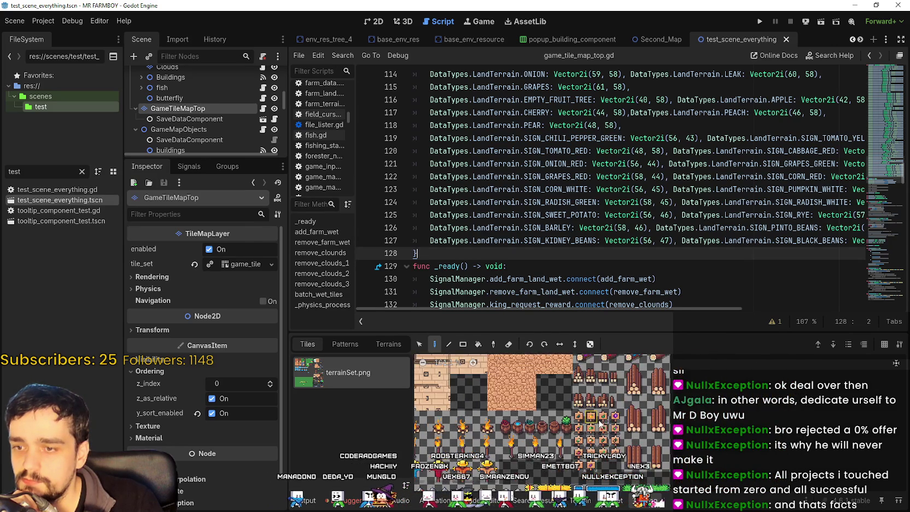
scroll(733, 408, "up", 1)
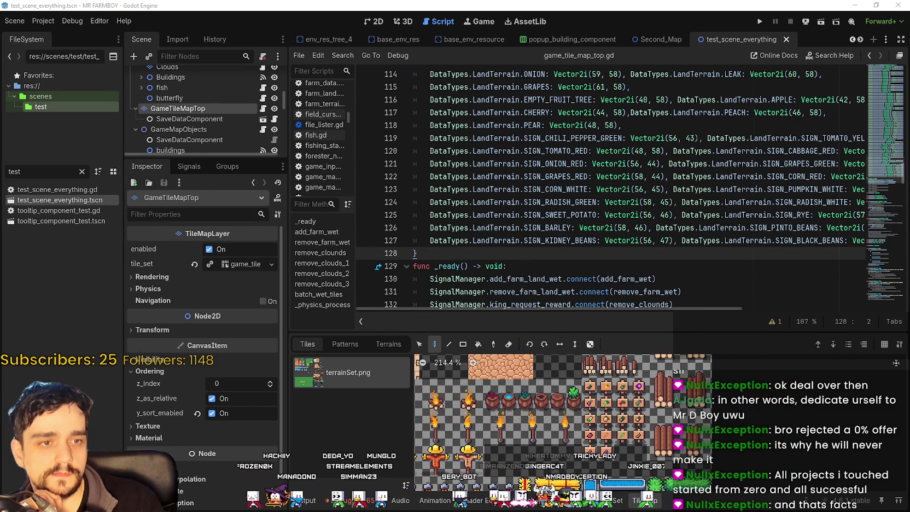
key("alt+Tab")
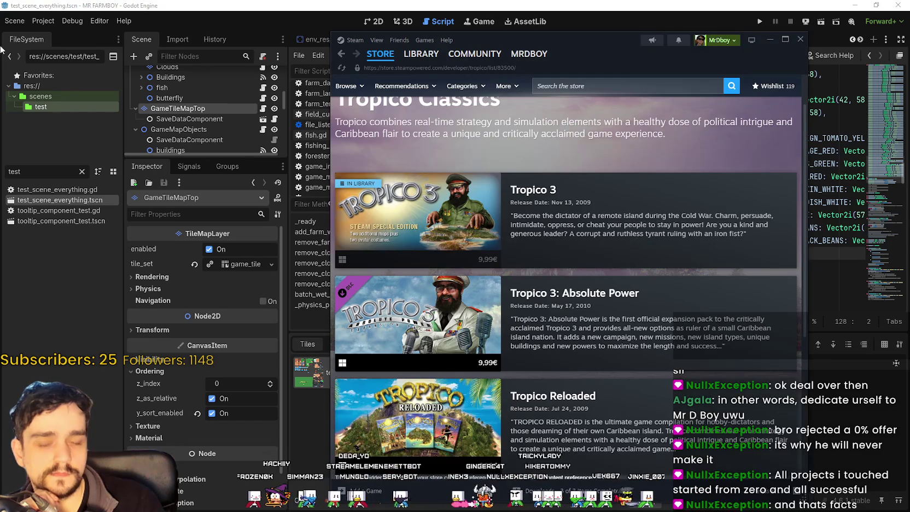
Move the Steam store window aside, return to the Godot editor, and run the project.
left_click(361, 53)
mouse_move(635, 51)
left_mouse_down()
mouse_move(564, 43)
mouse_move(657, 46)
left_mouse_up()
left_click(650, 4)
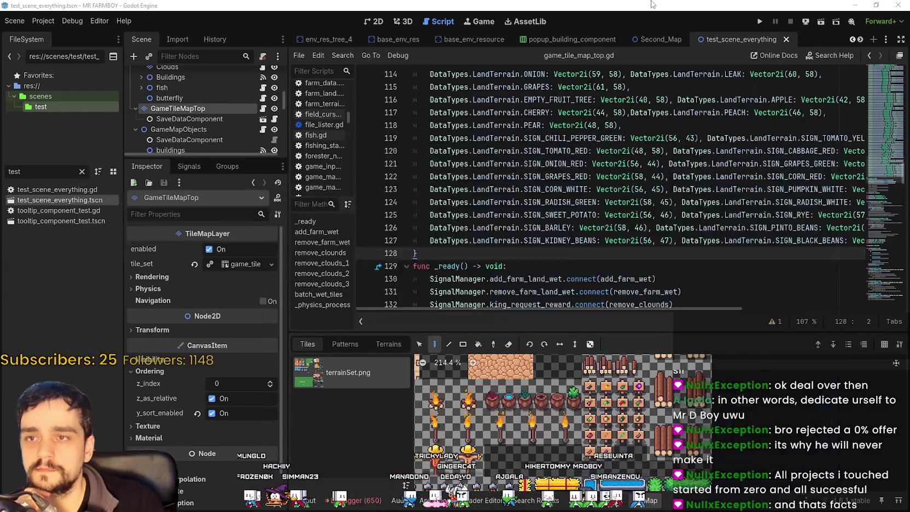
left_click(763, 20)
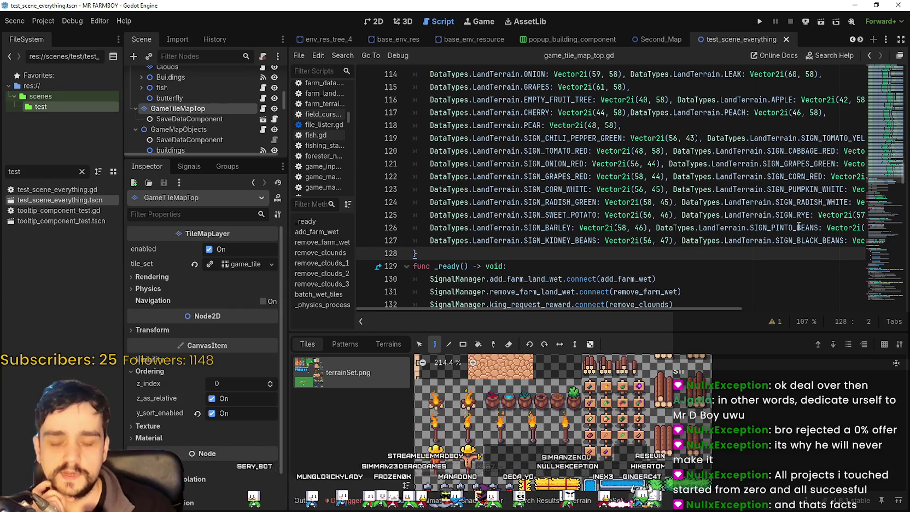
Enlarge the script editor downward, widen the left docks, and extend the scene tree panel.
left_click_drag(611, 332, 610, 393)
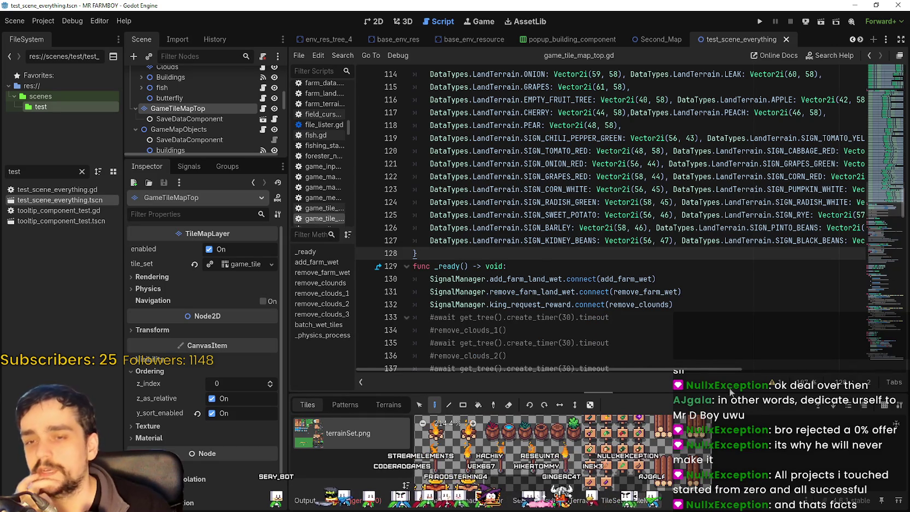
mouse_move(698, 370)
left_mouse_down()
mouse_move(803, 370)
mouse_move(568, 359)
left_mouse_up()
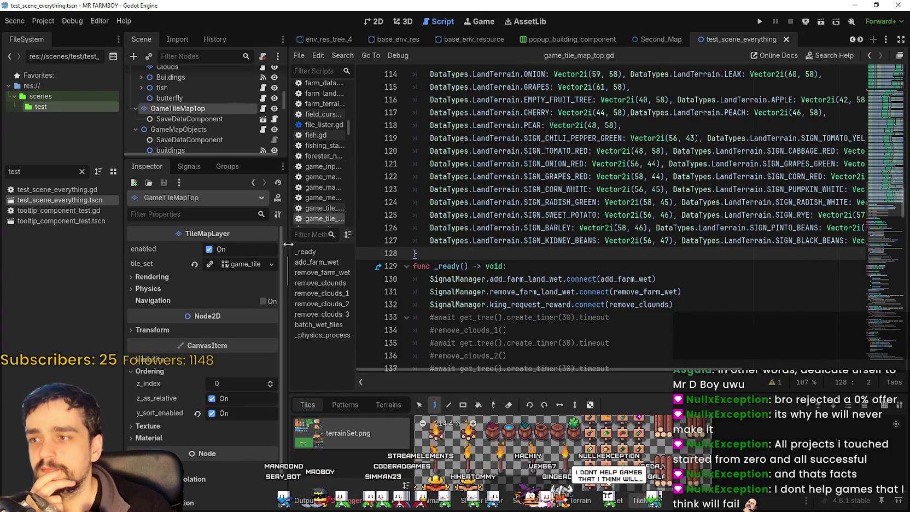
left_click_drag(288, 244, 302, 243)
mouse_move(232, 162)
left_mouse_down()
mouse_move(269, 447)
mouse_move(257, 322)
mouse_move(236, 276)
left_mouse_up()
mouse_move(673, 369)
left_mouse_down()
mouse_move(793, 374)
mouse_move(604, 345)
left_mouse_up()
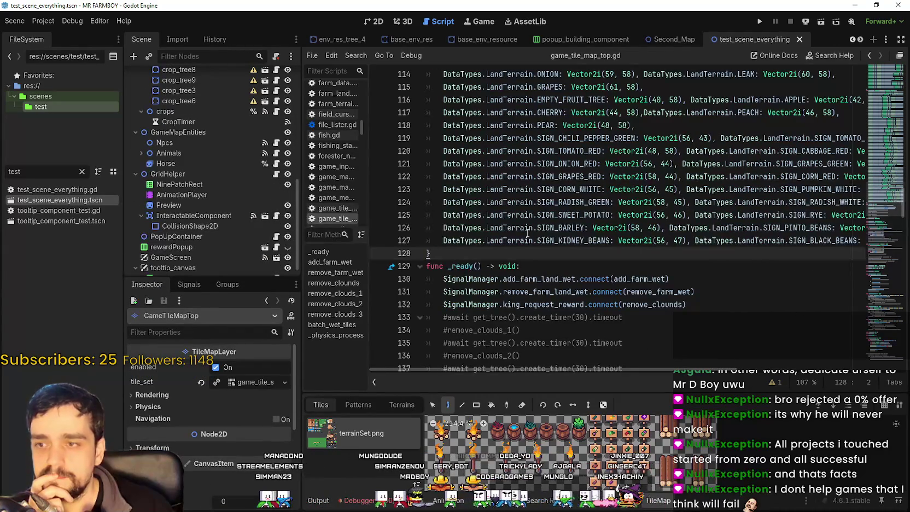
mouse_move(704, 370)
left_mouse_down()
mouse_move(819, 360)
mouse_move(663, 345)
mouse_move(877, 342)
mouse_move(547, 366)
left_mouse_up()
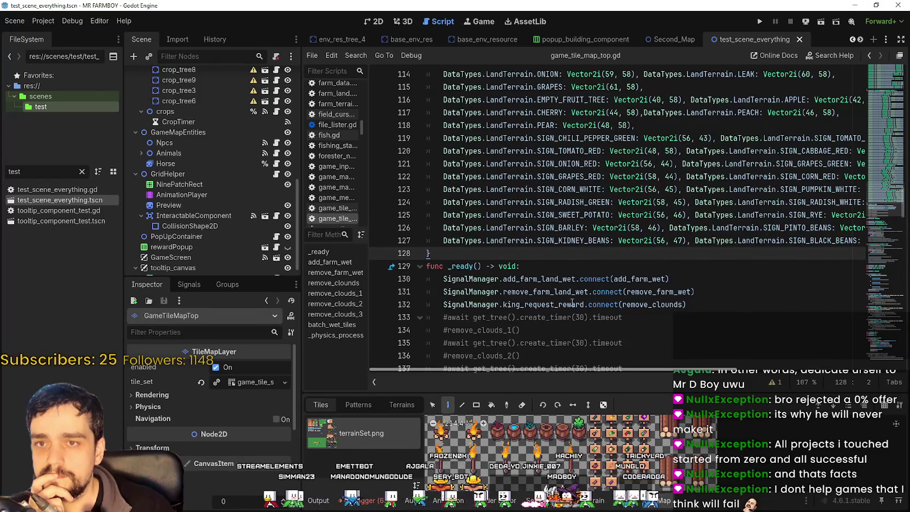
Select DataTypes.LandTerrain.SIGN_RADDISH on line 96 of the script.
left_click(670, 227)
scroll(584, 235, "up", 9)
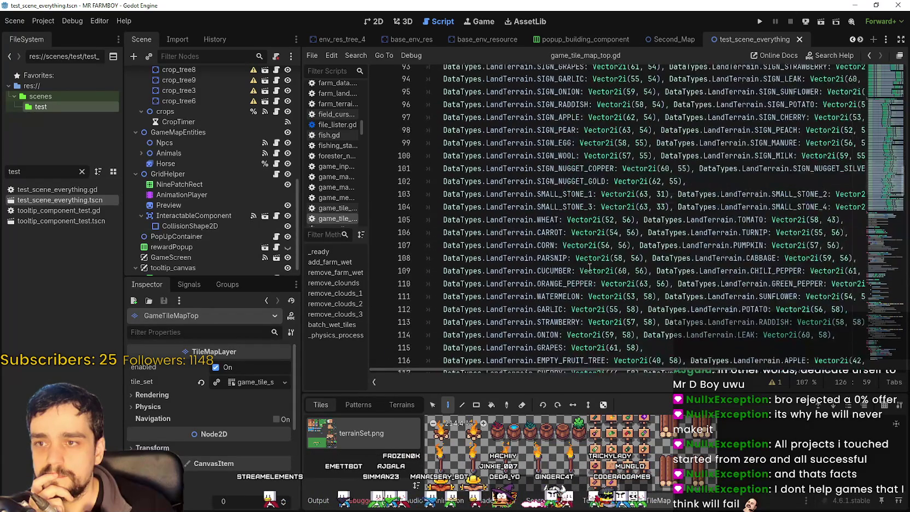
double_click(563, 175)
left_click_drag(502, 168, 465, 170)
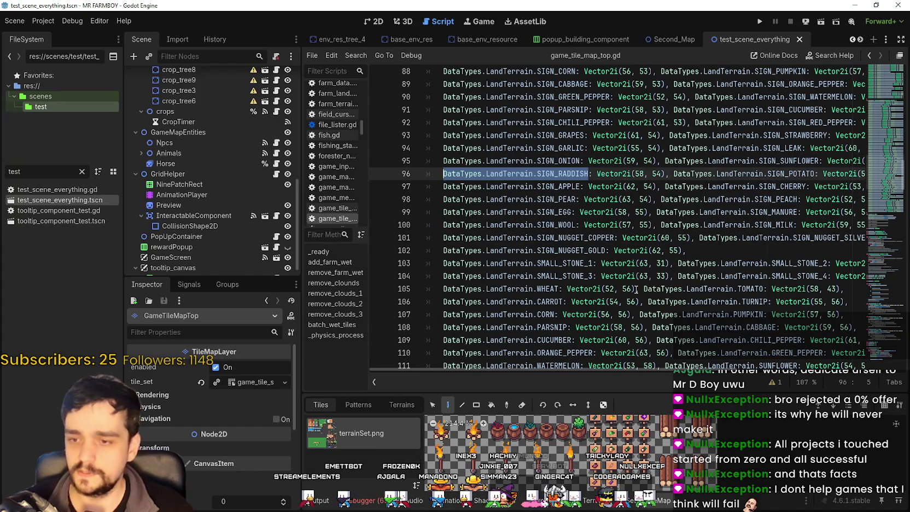
scroll(624, 284, "down", 5)
scroll(623, 284, "down", 3)
Search the whole project for it with Ctrl+Shift+F, open the line 96 match, and save.
key("ctrl+shift+f")
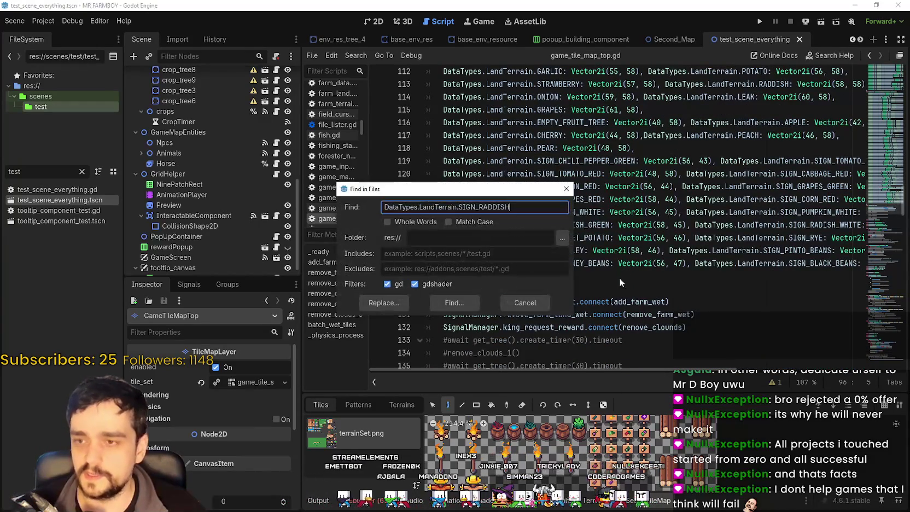
left_click(455, 303)
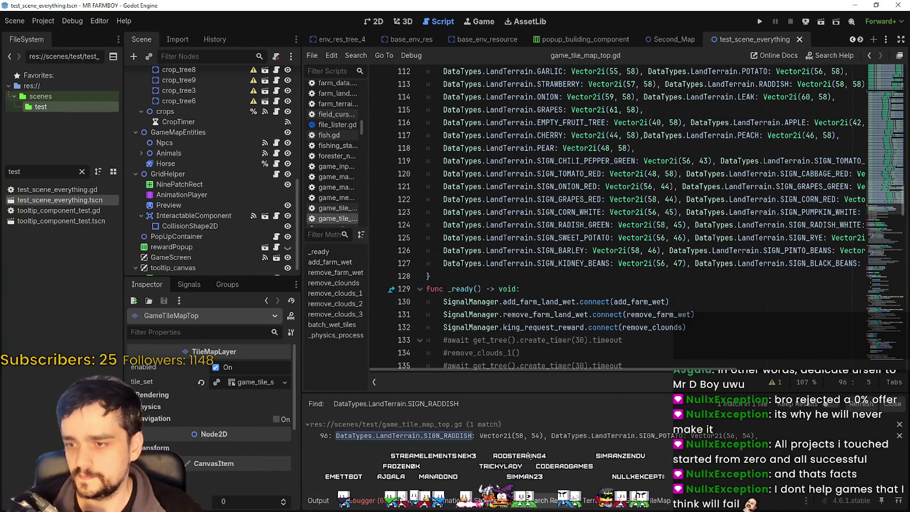
left_click(537, 436)
left_click(619, 263)
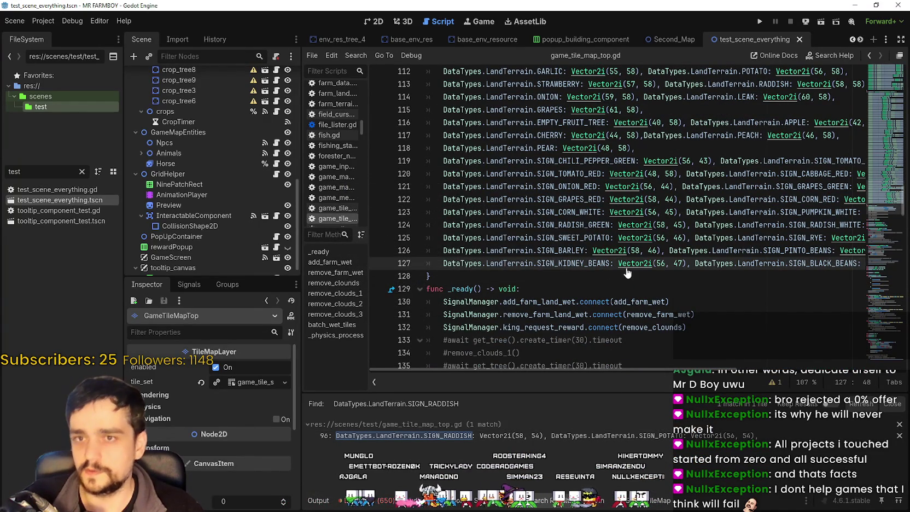
key("ctrl+s")
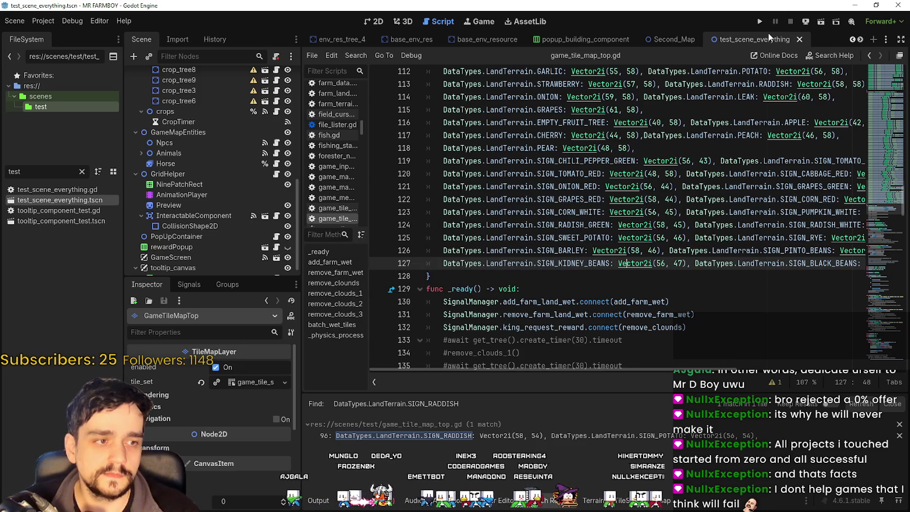
Launch the Mr Farmboy debug build and choose Continue on its main menu.
left_click(760, 22)
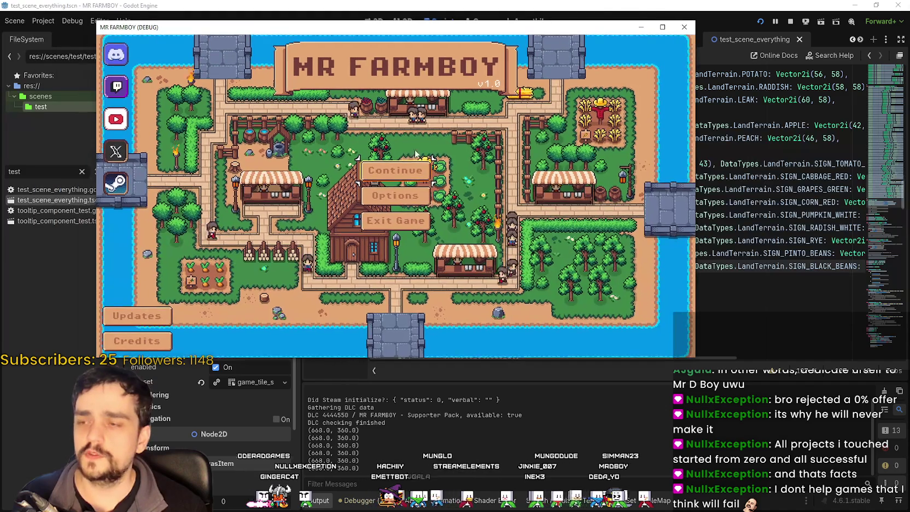
left_click(372, 170)
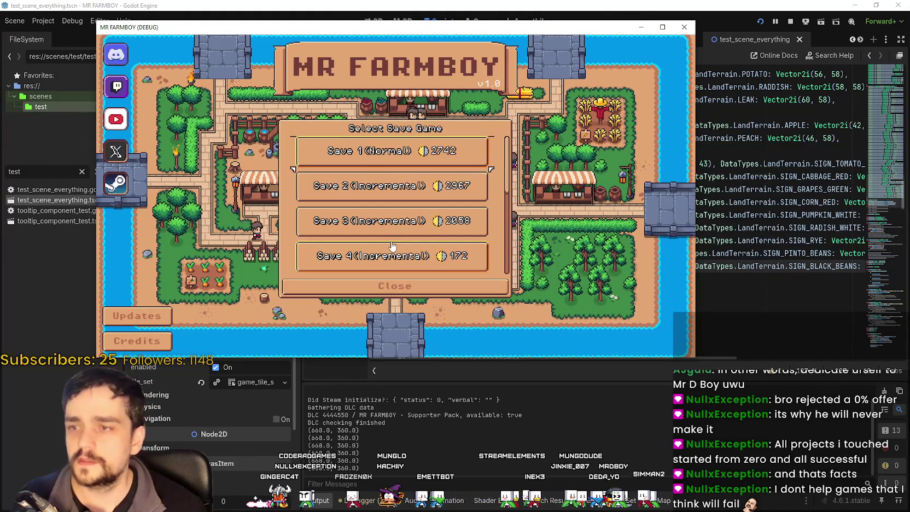
Load Save 1, then maximize the game window and zoom in on the crop signposts.
left_click(372, 167)
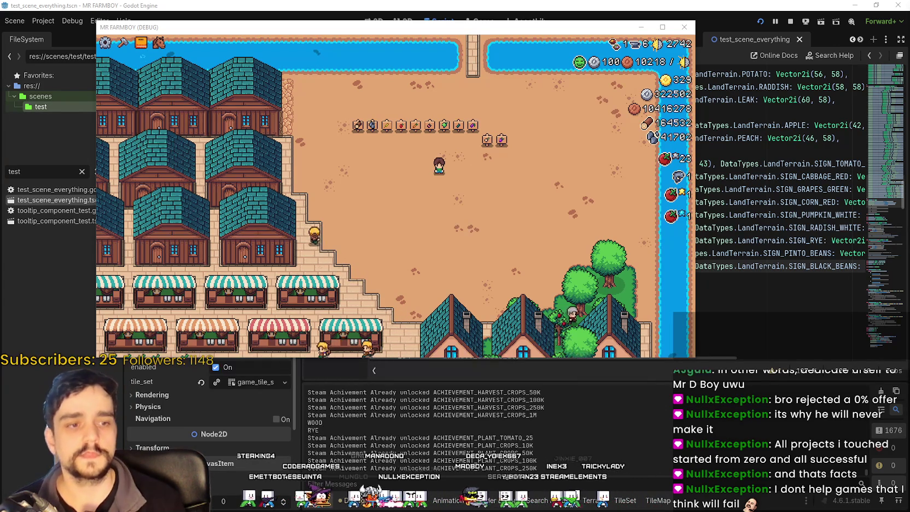
scroll(367, 210, "down", 6)
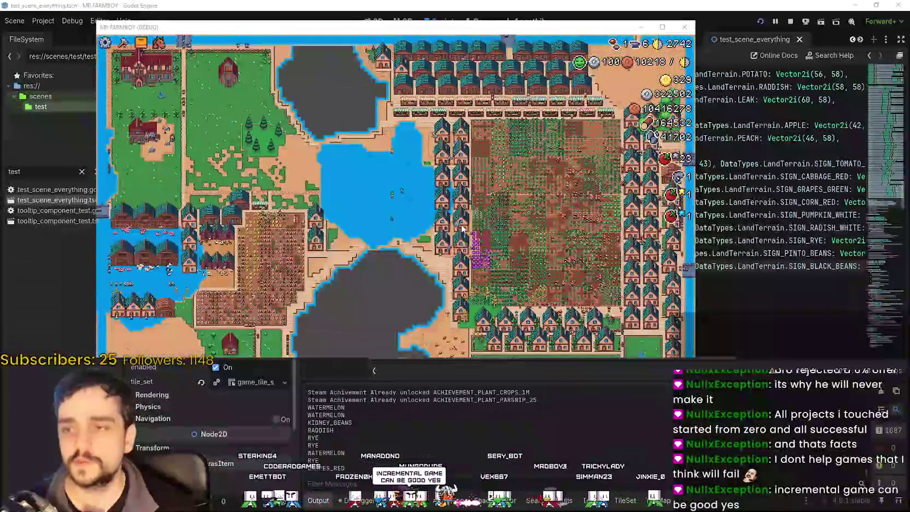
scroll(462, 228, "up", 5)
scroll(464, 218, "down", 3)
left_click(662, 27)
scroll(567, 187, "up", 5)
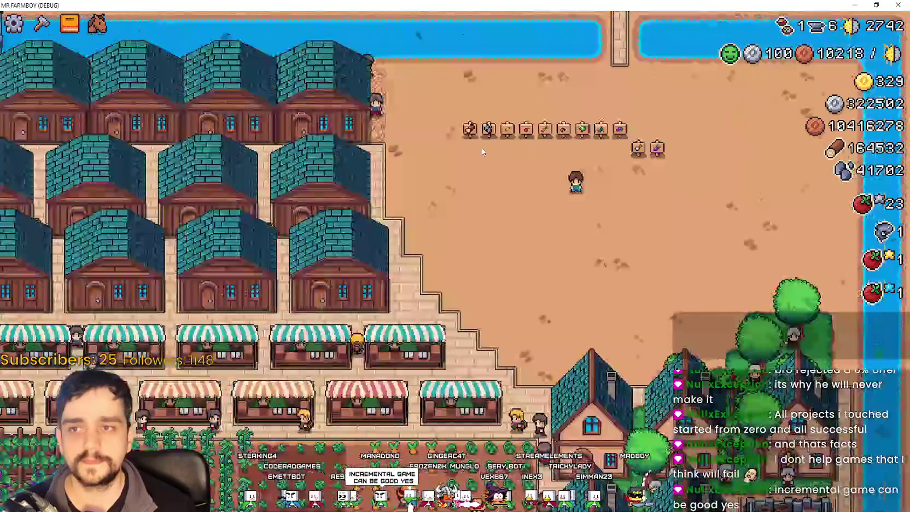
scroll(604, 229, "up", 3)
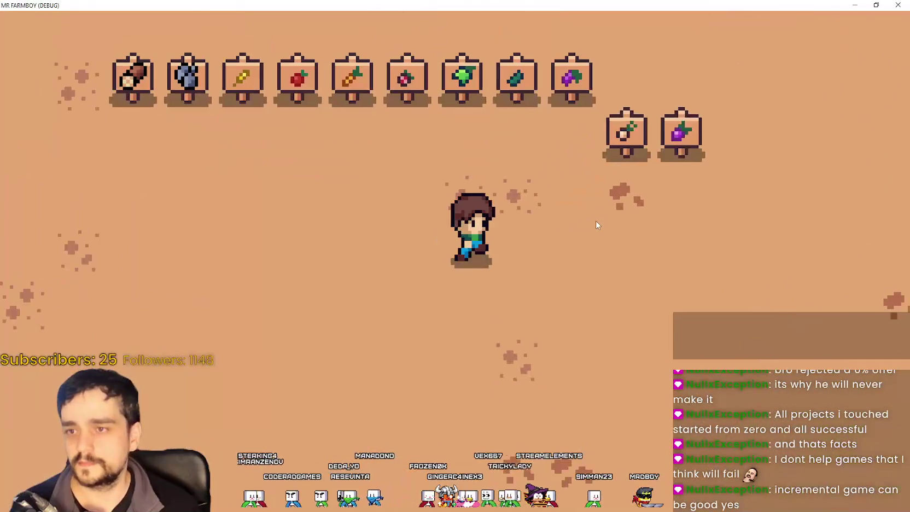
Open the crafting menu's signs category and build a Strawberry Sign.
key("c")
key("a")
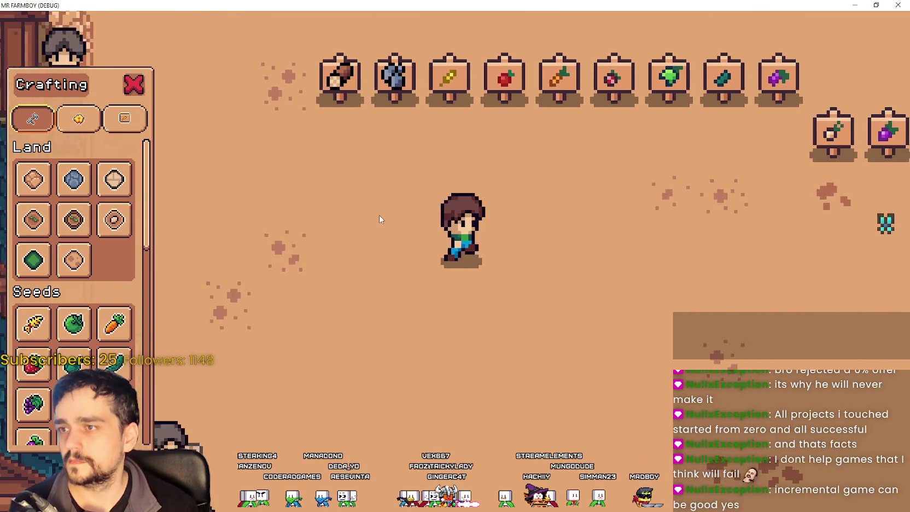
scroll(120, 271, "down", 3)
left_click(125, 118)
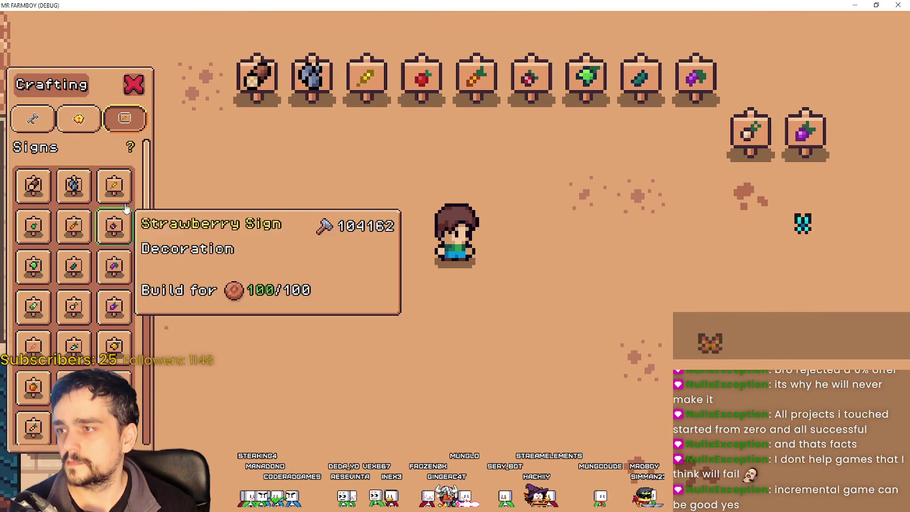
left_click(33, 226)
left_click(469, 236)
Walk the farmer into position and build a leek sign.
key("a")
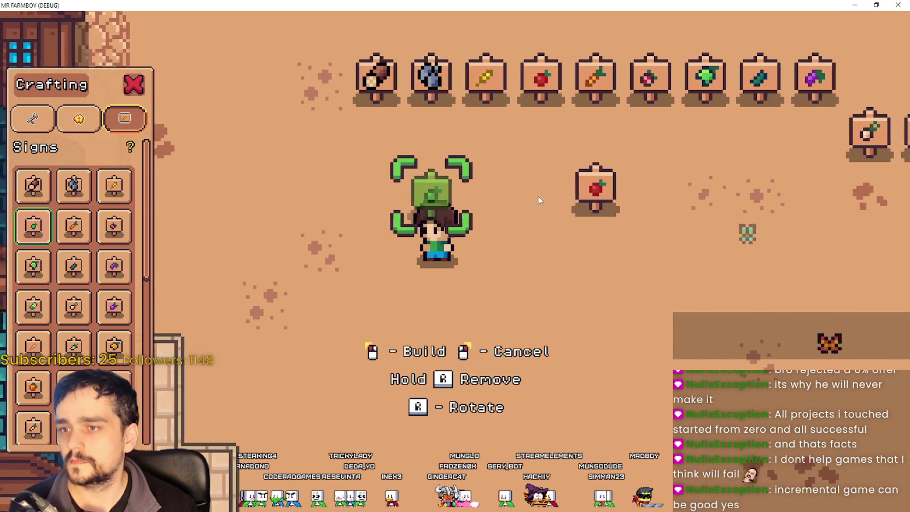
key("d")
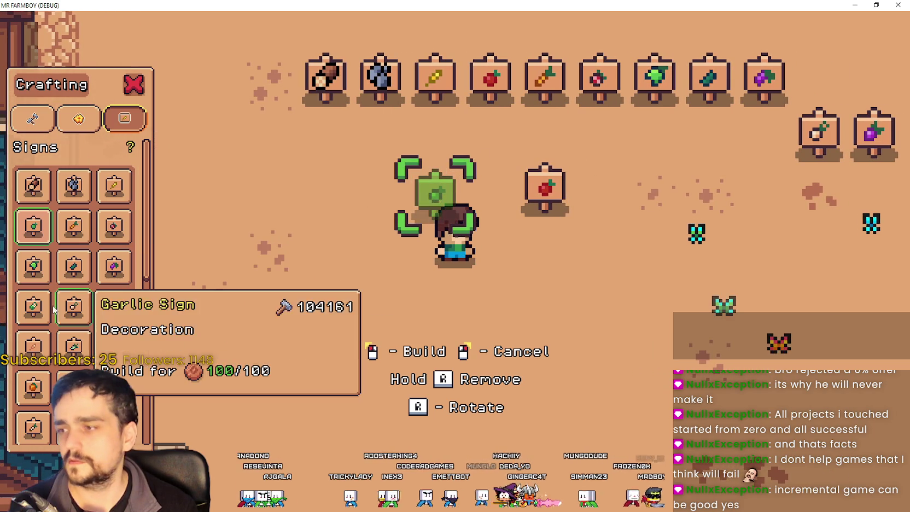
key("a")
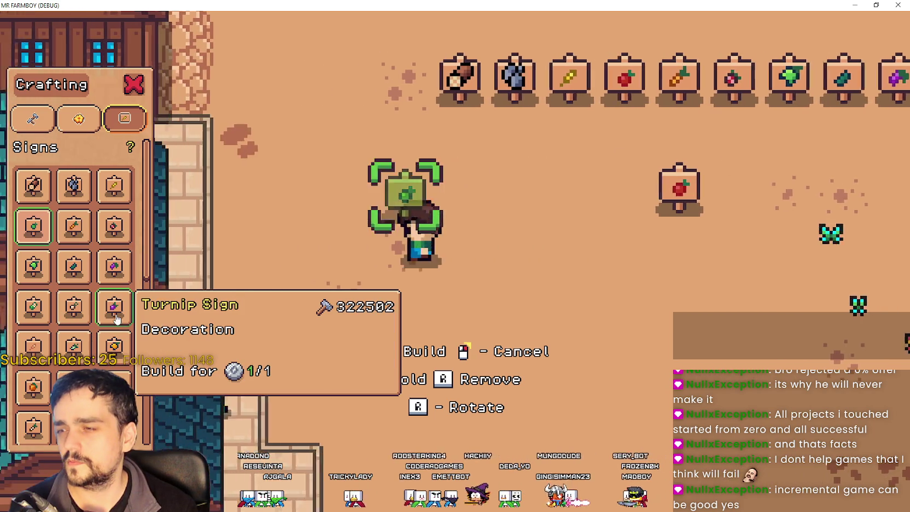
key("d")
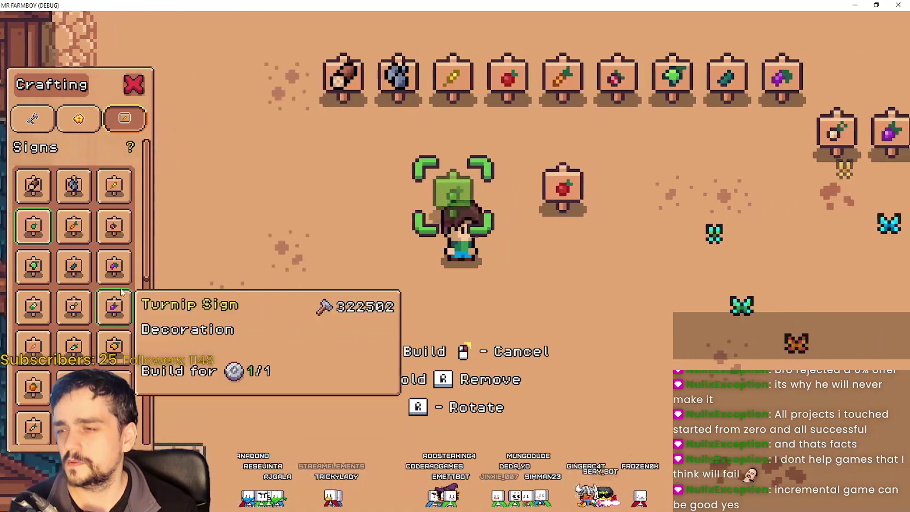
key("a")
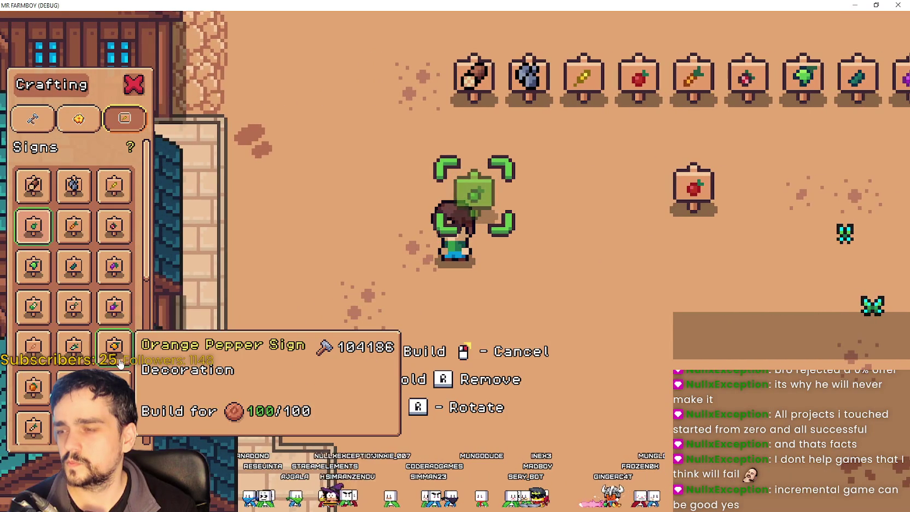
key("d")
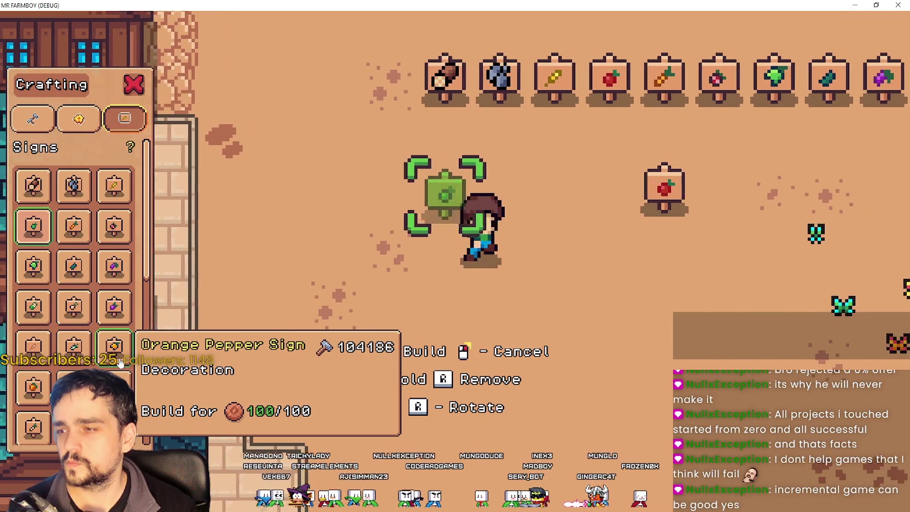
key("a")
left_click(74, 387)
left_click(473, 298)
Move up and right to build a pinto beans sign and a pumpkin sign.
key("w")
key("d")
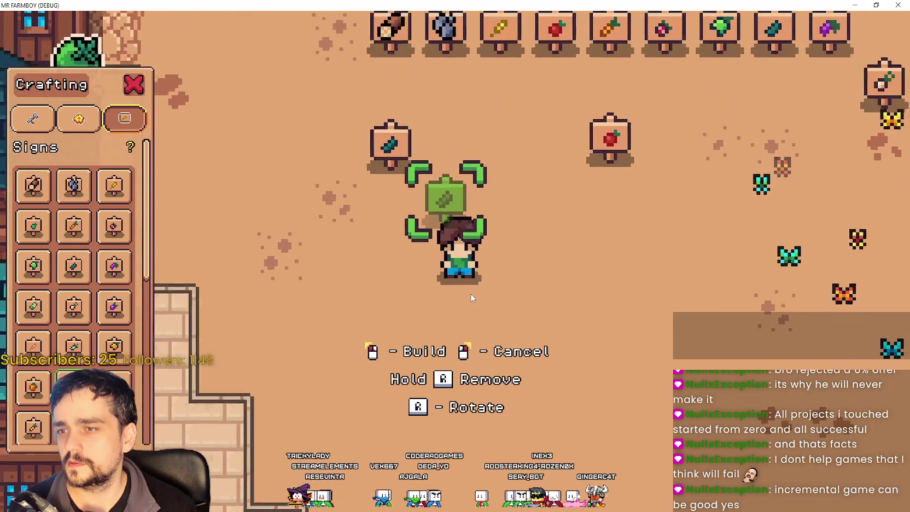
left_click(325, 348)
key("d")
left_click(33, 386)
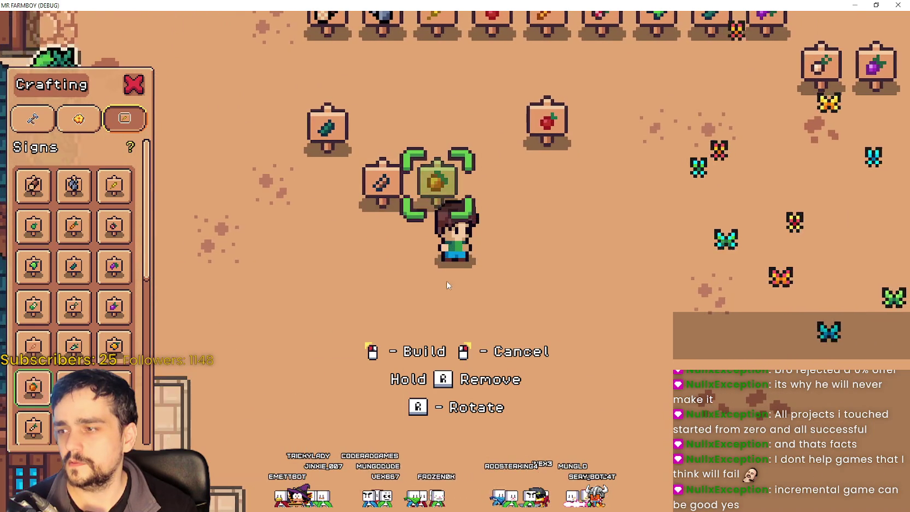
key("d")
left_click(372, 314)
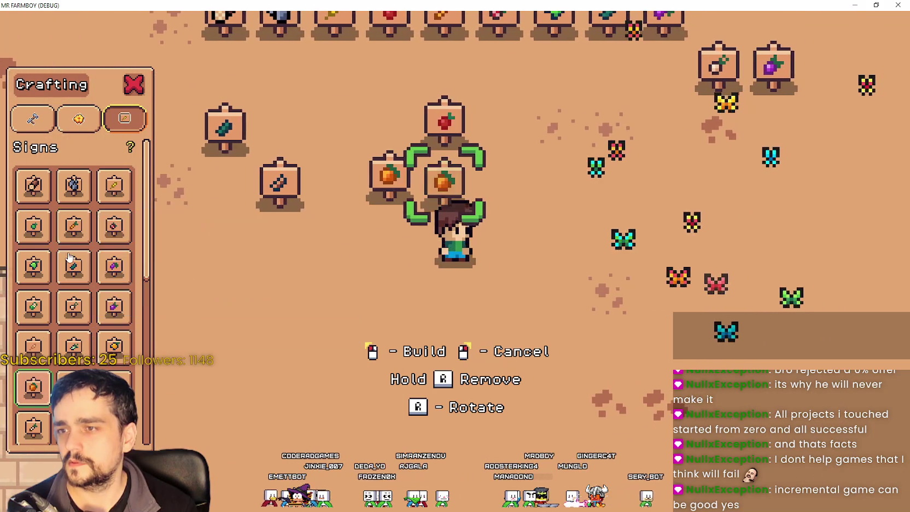
Build a red fruit sign further down, then close the game with Alt+F4.
key("a")
key("s")
left_click(33, 226)
key("d")
key("s")
left_click(486, 282)
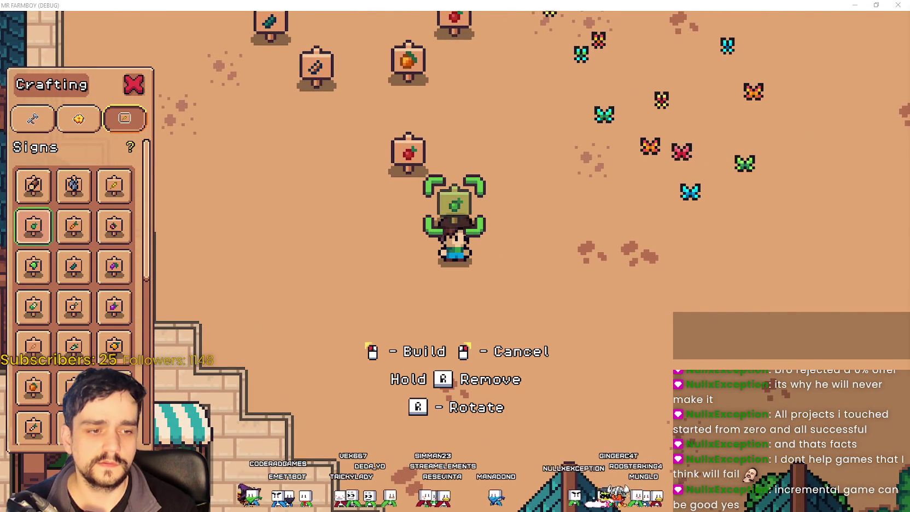
key("alt+F4")
scroll(653, 226, "up", 5)
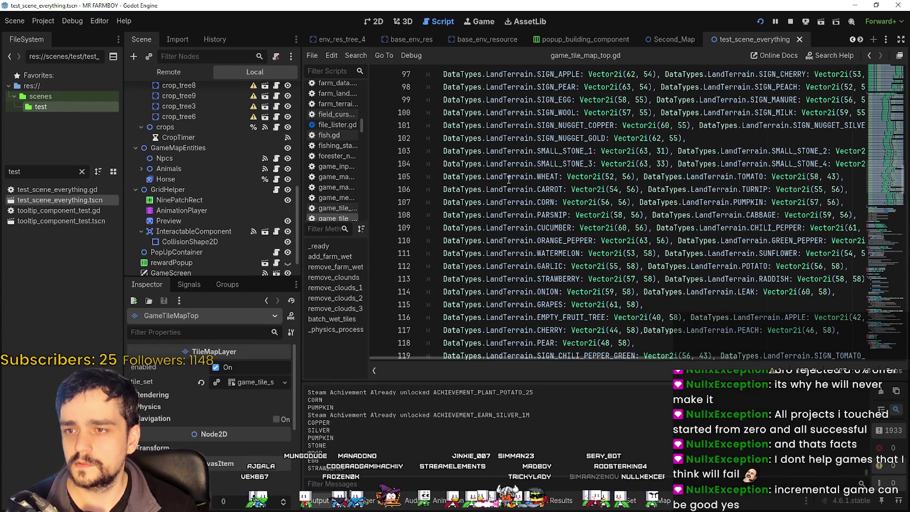
Open the TileMap atlas panel and select the tomato crop tile to find its coordinates.
left_click(818, 175)
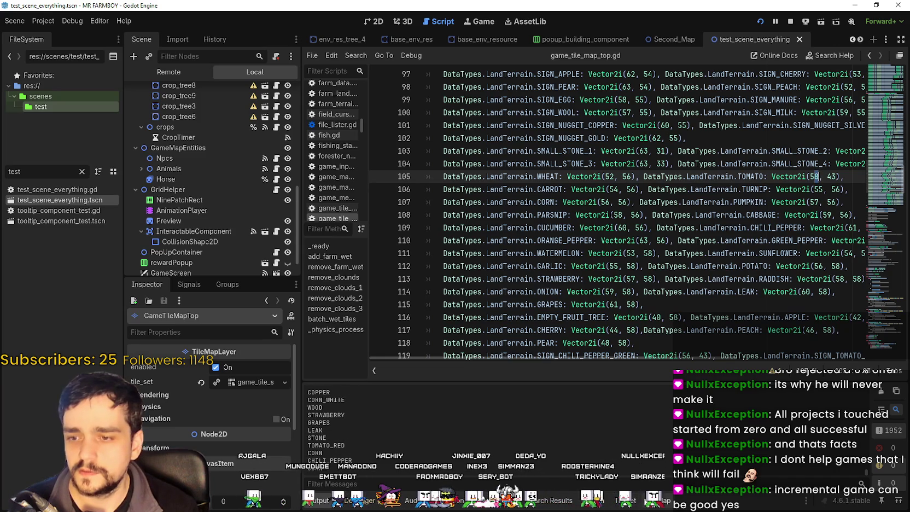
left_click(623, 506)
scroll(722, 444, "down", 5)
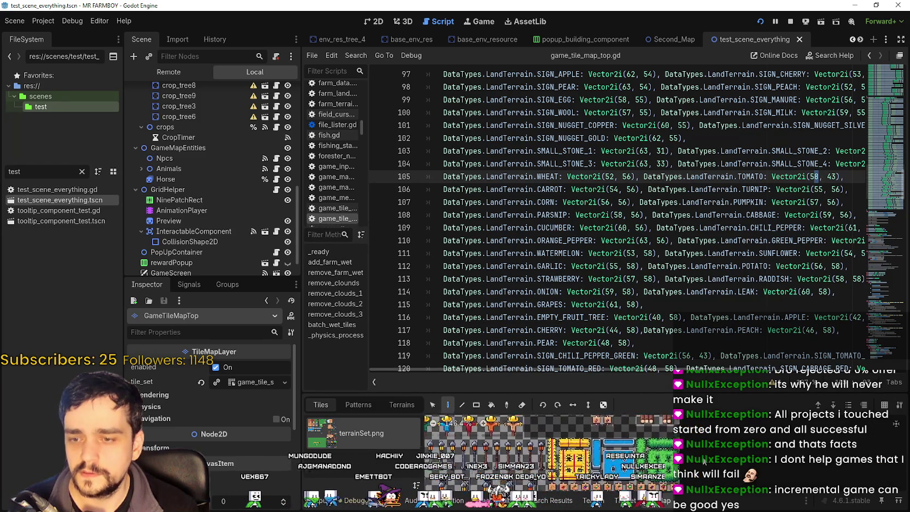
scroll(701, 440, "down", 2)
scroll(586, 445, "up", 5)
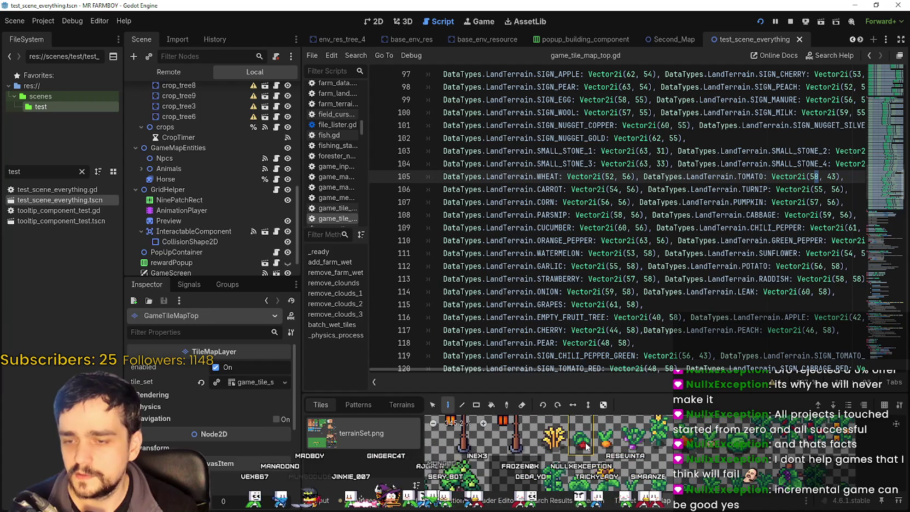
scroll(576, 450, "up", 1)
scroll(571, 429, "down", 6)
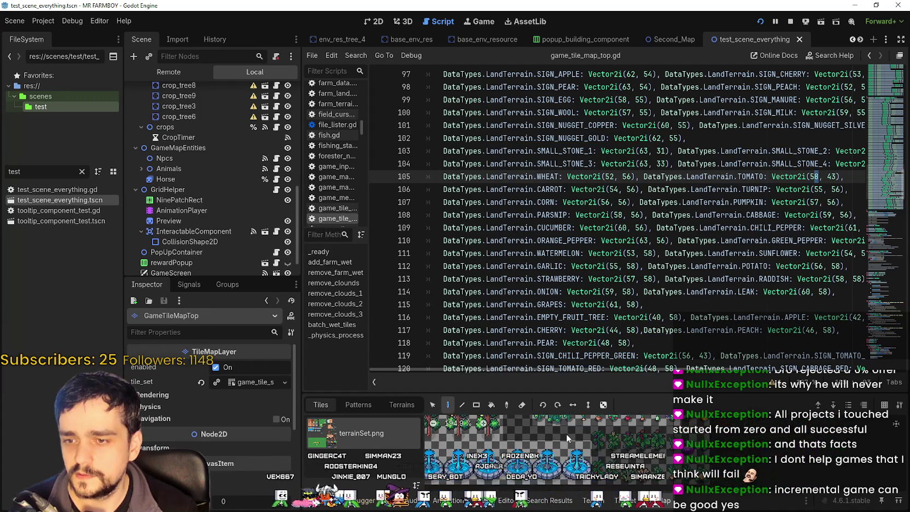
left_click(568, 452)
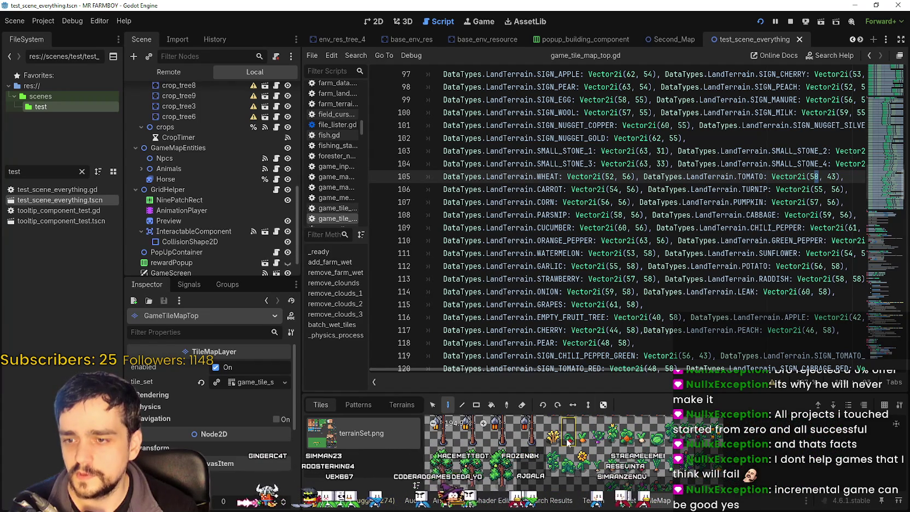
Change TOMATO on line 105 to Vector2i(53, 56) and save the script.
mouse_move(567, 442)
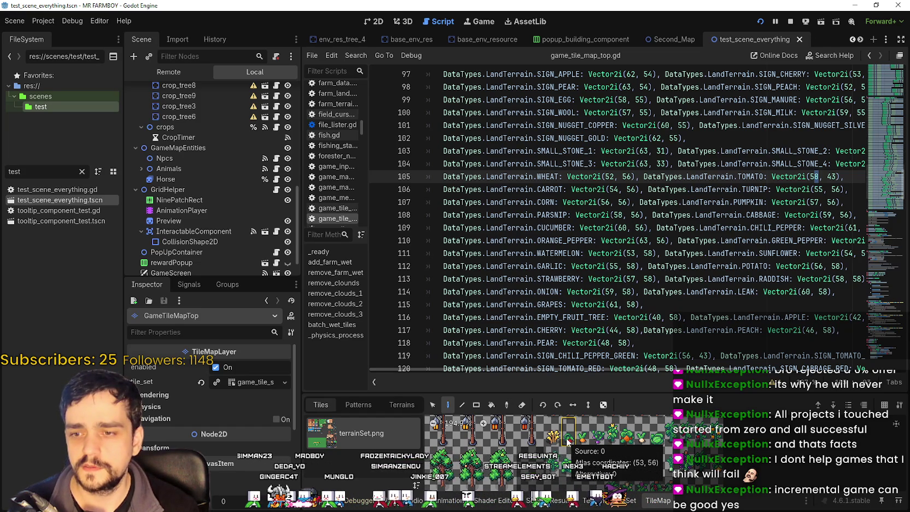
type("5")
double_click(832, 176)
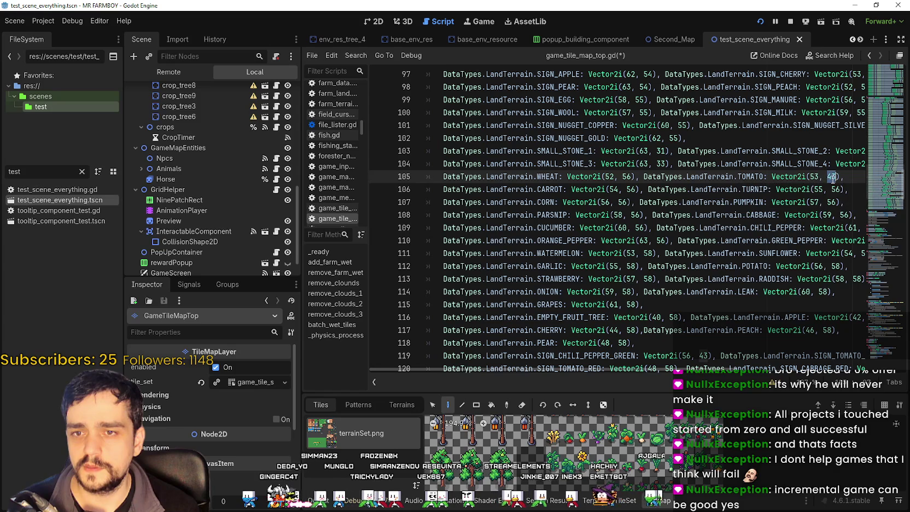
type("56")
left_click(789, 216)
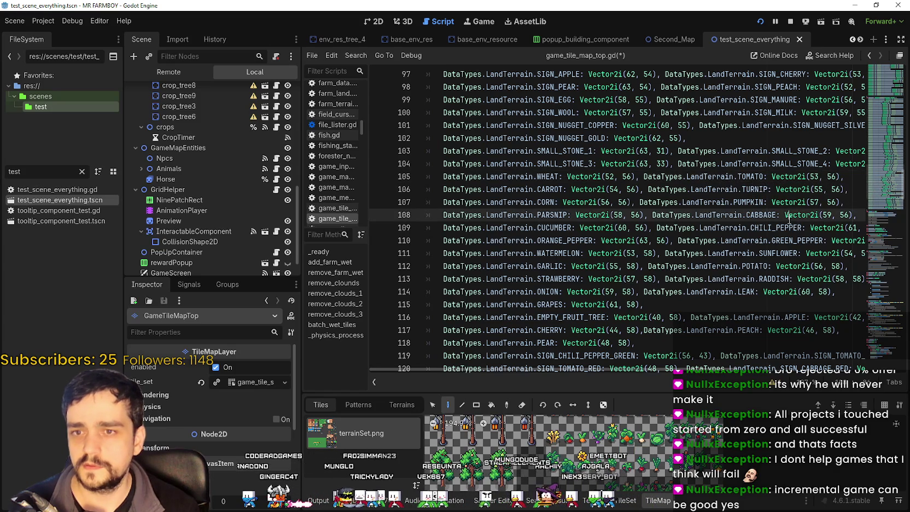
key("ctrl+s")
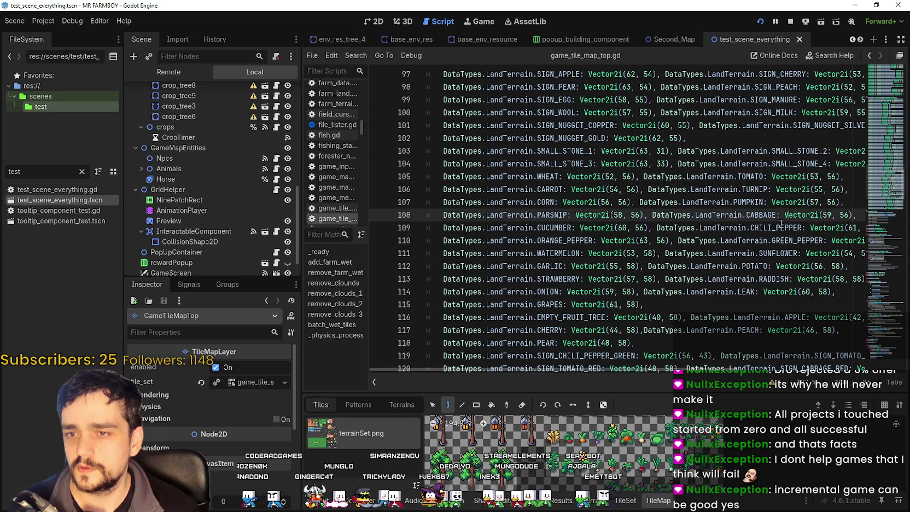
scroll(728, 296, "down", 4)
scroll(580, 201, "up", 10)
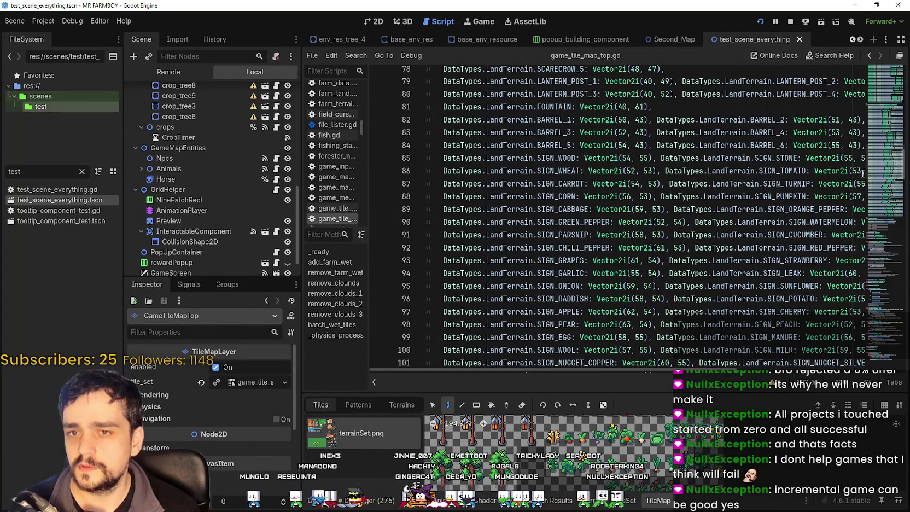
Change SIGN_TOMATO on line 86 to Vector2i(58, 43), save, and place a tomato sign in-game.
left_click_drag(862, 172, 866, 175)
scroll(630, 451, "down", 3)
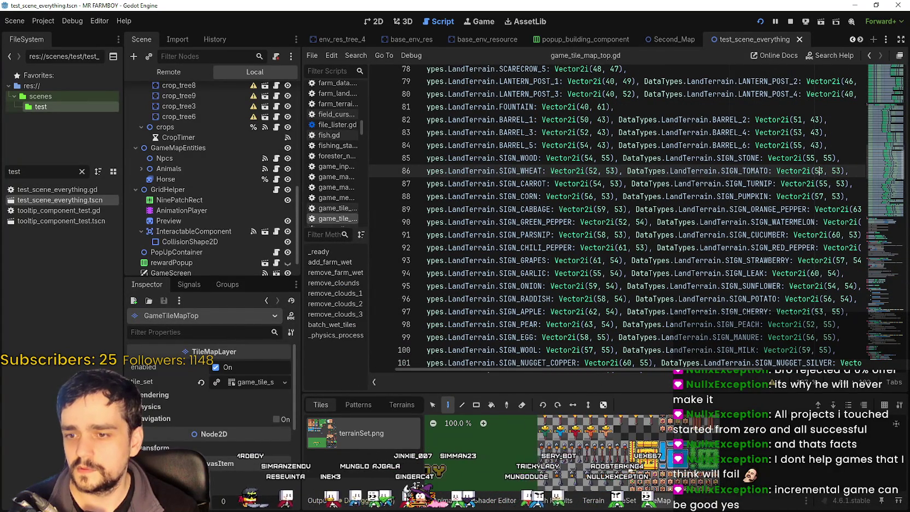
scroll(613, 443, "up", 2)
scroll(628, 451, "up", 3)
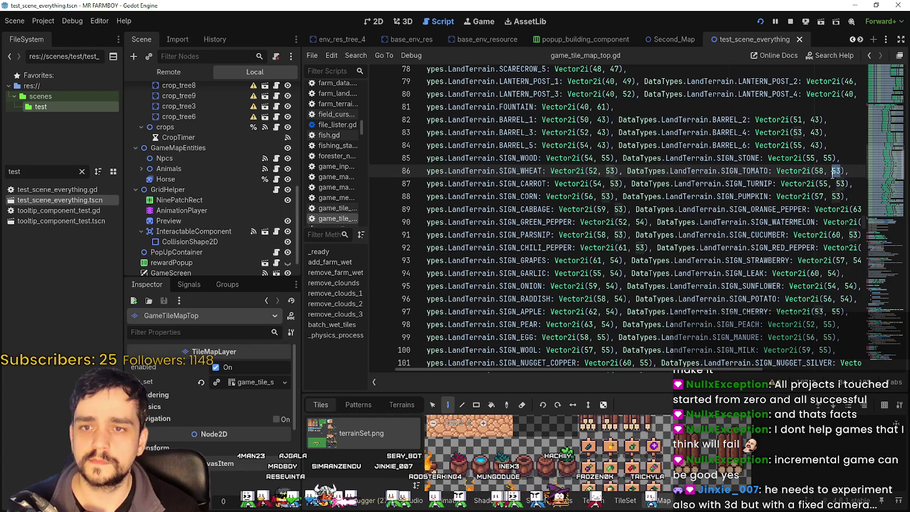
key("ctrl+s")
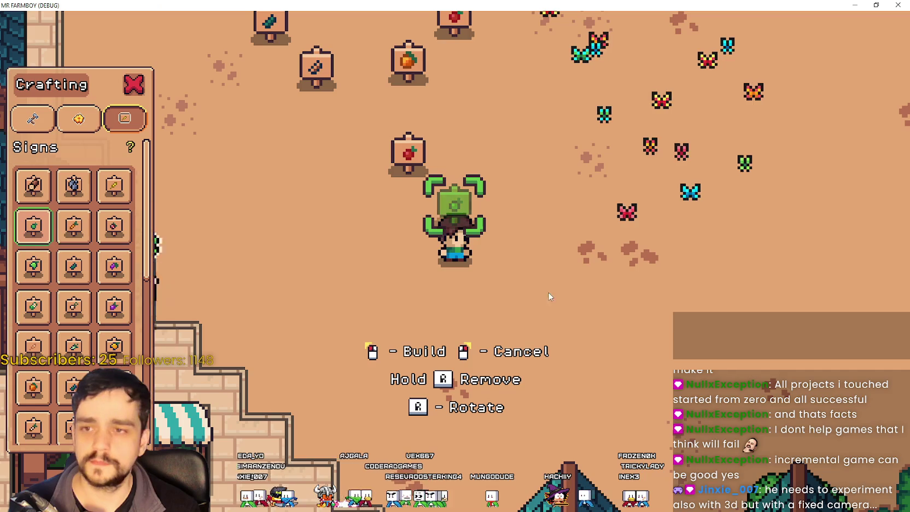
left_click(570, 287)
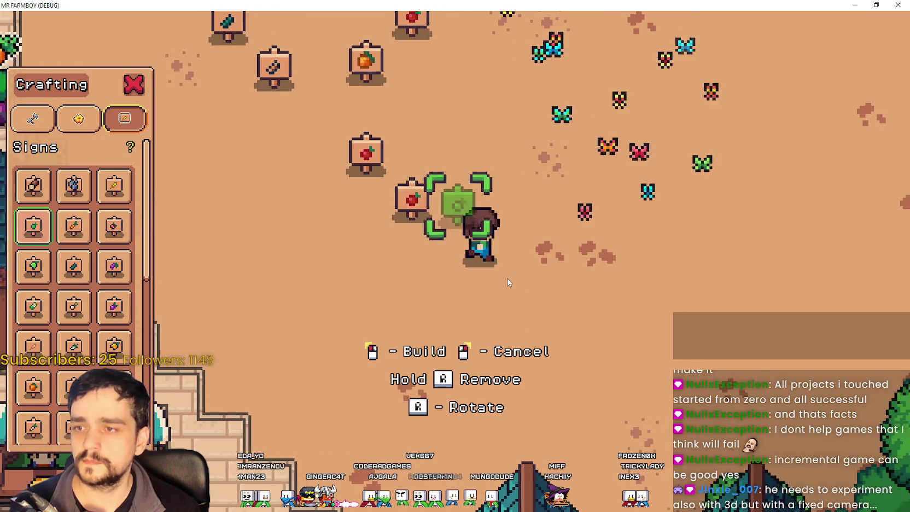
Quit the running Mr Farmboy game and run the project again with F5.
key("Escape")
key("Escape")
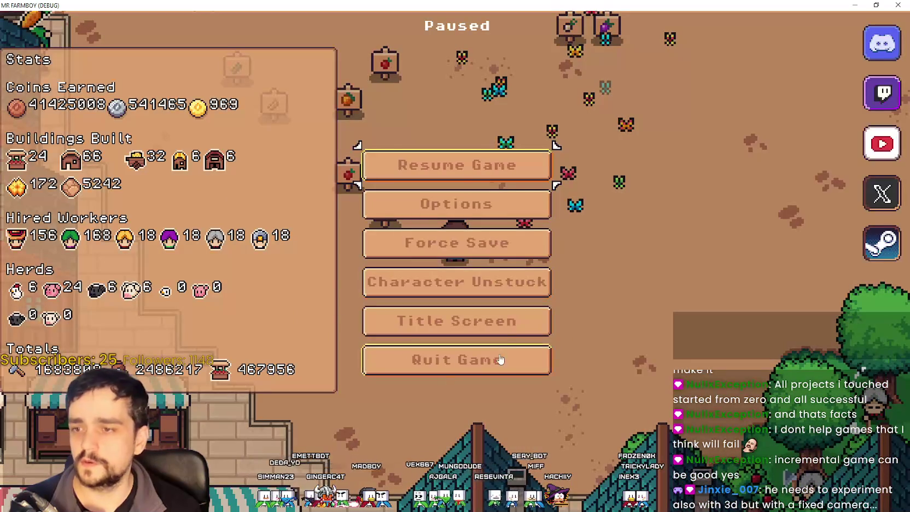
key("Escape")
key("alt+F4")
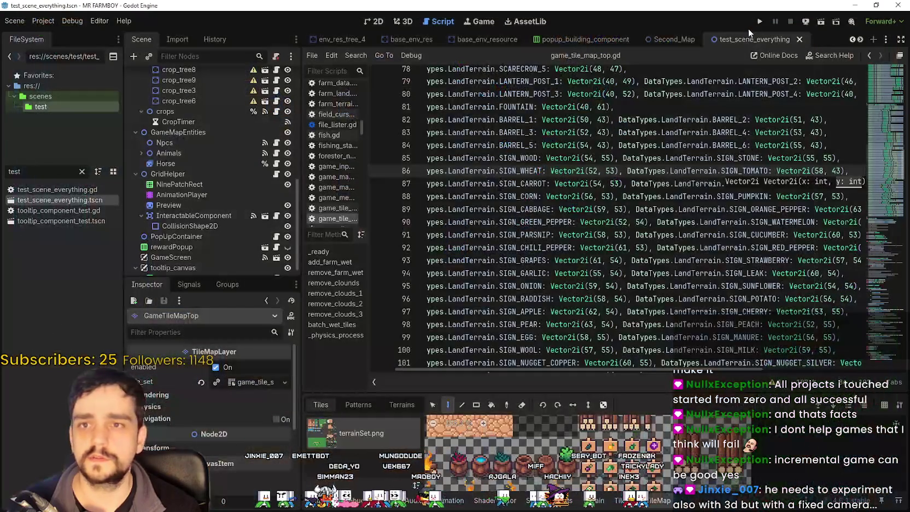
key("F5")
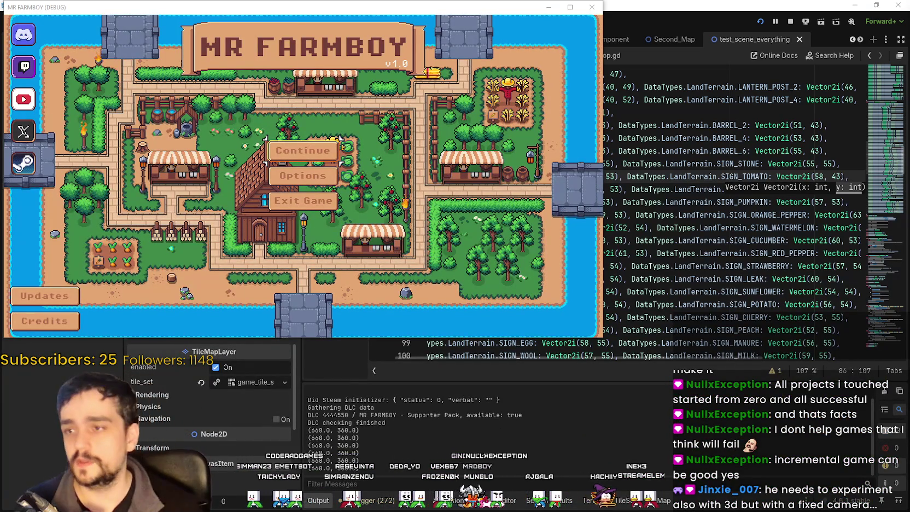
Maximize the game window, choose Continue, and load Save 1.
left_click(570, 6)
left_click(446, 219)
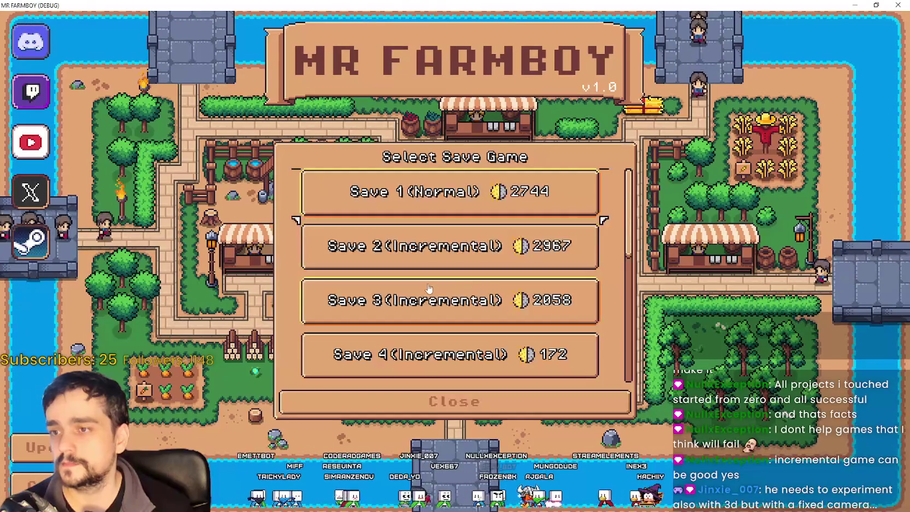
left_click(463, 194)
left_click(483, 257)
left_click(431, 205)
left_click(432, 204)
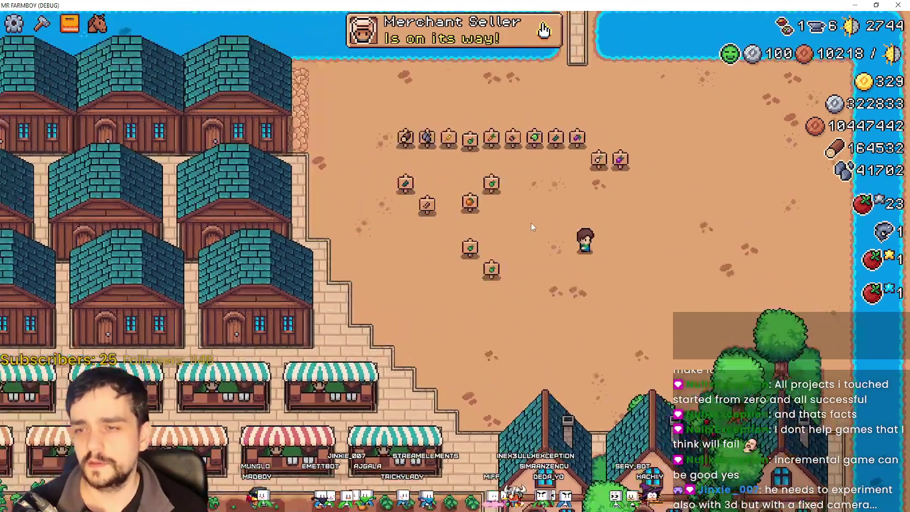
scroll(572, 221, "up", 3)
Open the crafting list's signs and place the first sprout and carrot signs.
key("c")
scroll(76, 263, "down", 3)
scroll(77, 219, "up", 3)
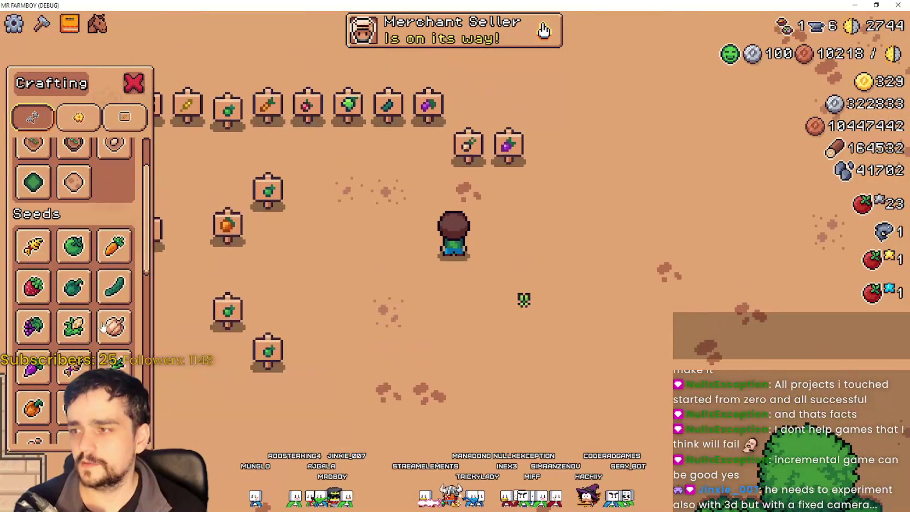
left_click(98, 124)
left_click(109, 124)
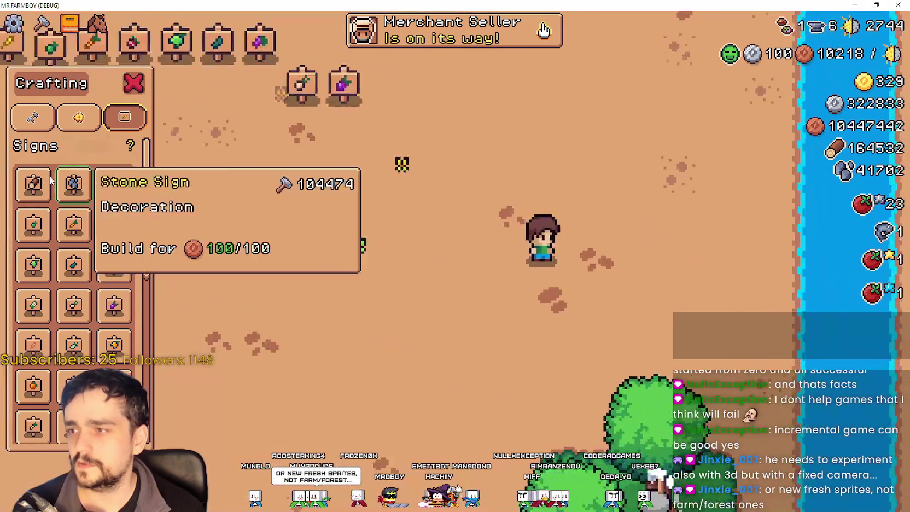
left_click(33, 184)
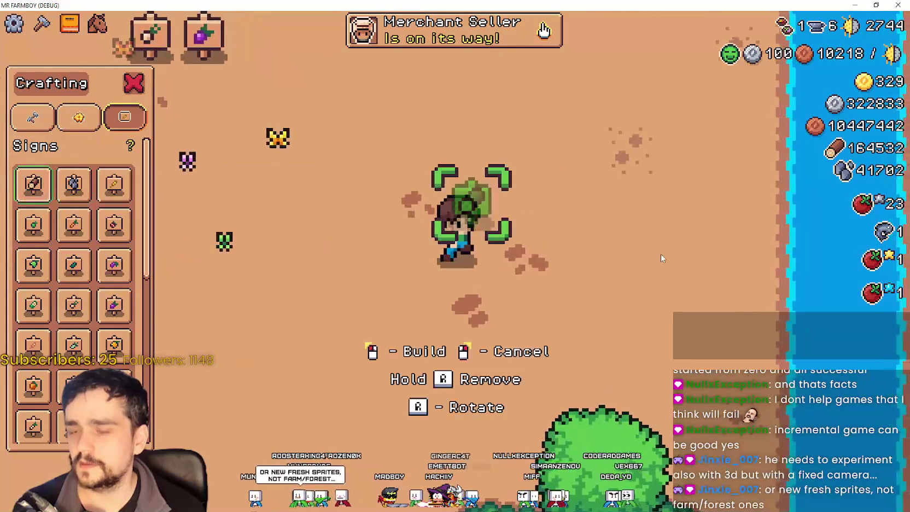
left_click(74, 184)
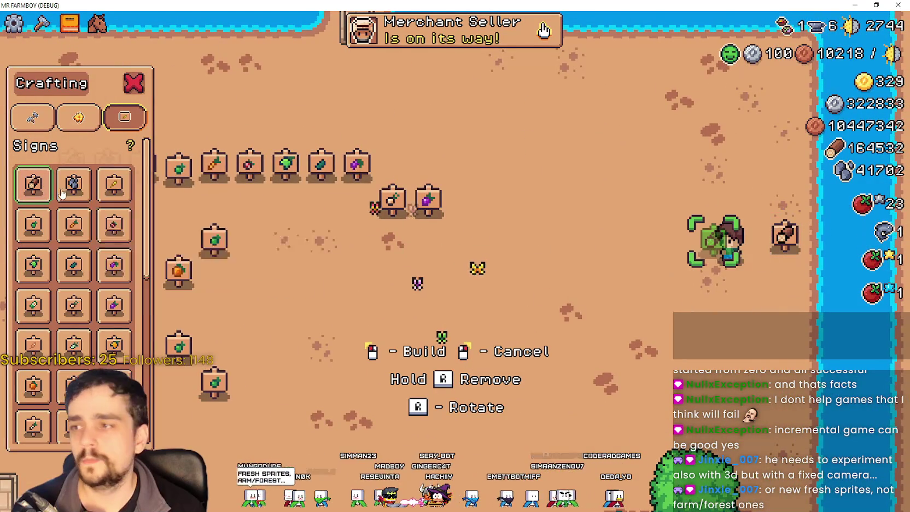
left_click(113, 184)
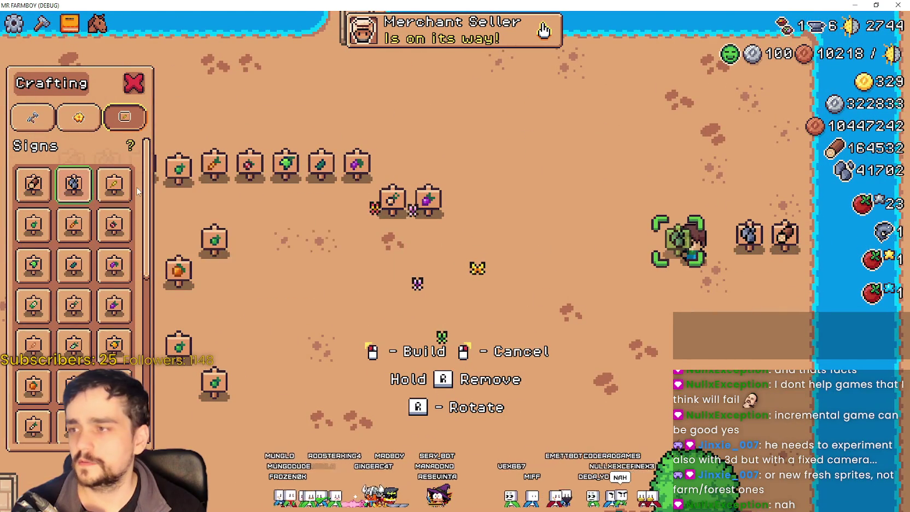
left_click(33, 224)
left_click(552, 306)
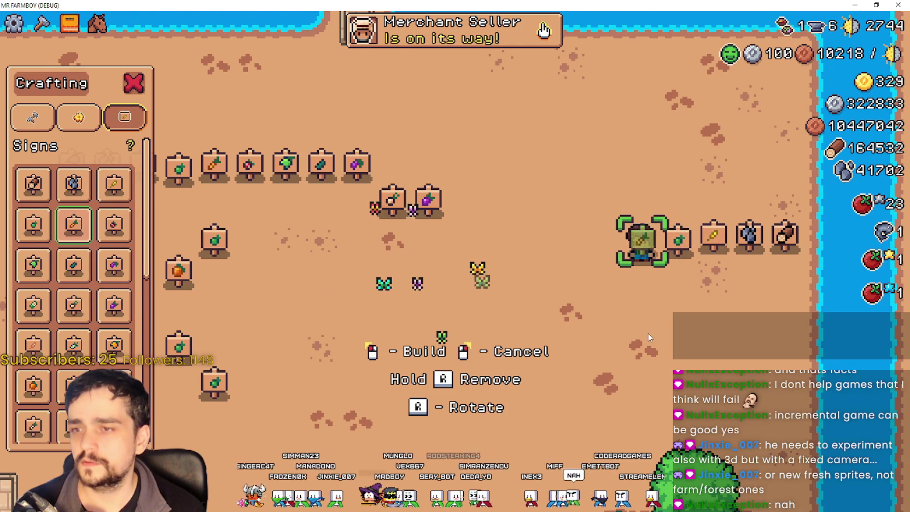
left_click(395, 291)
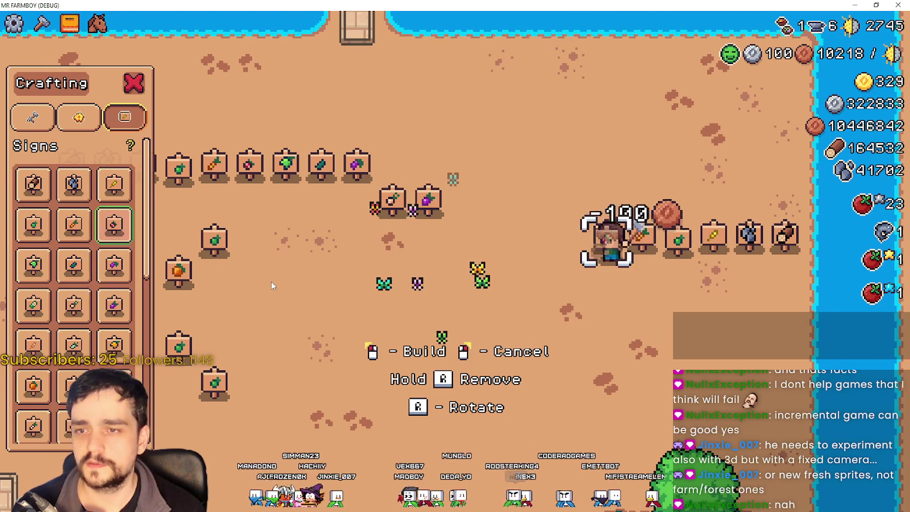
Place Green Pepper, Cucumber, Grapes and Turnip signs while stepping left.
scroll(273, 283, "up", 3)
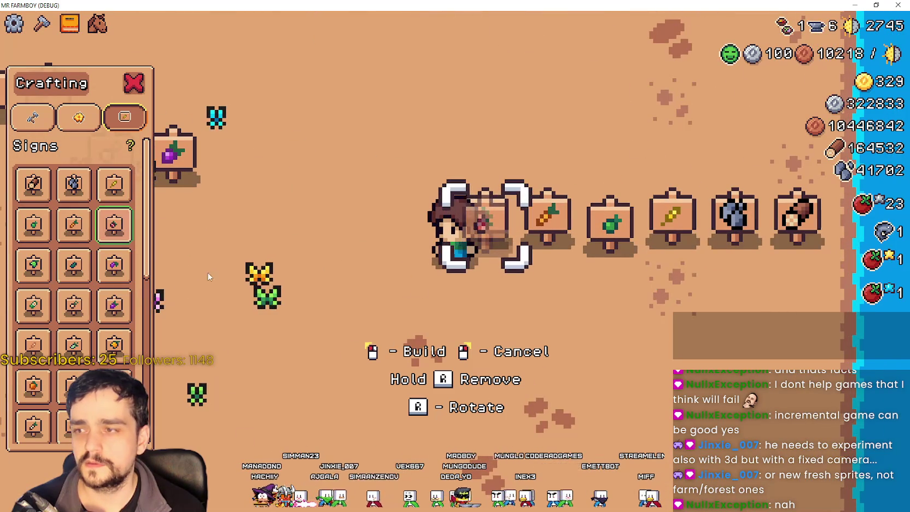
scroll(411, 282, "down", 1)
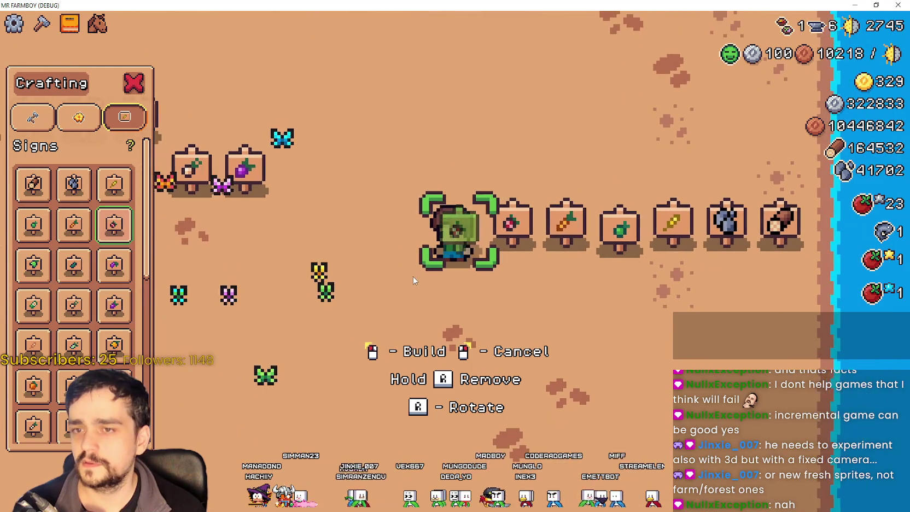
left_click(42, 279)
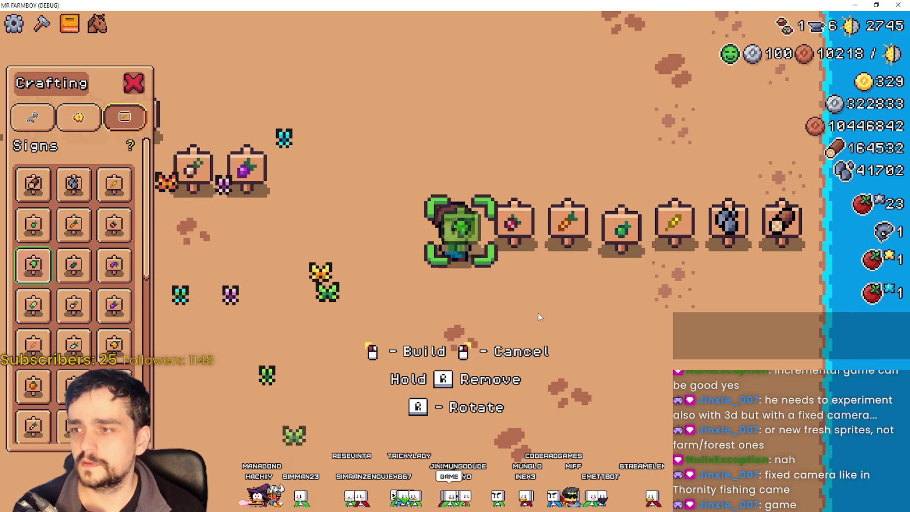
left_click(275, 307)
key("a")
left_click(77, 278)
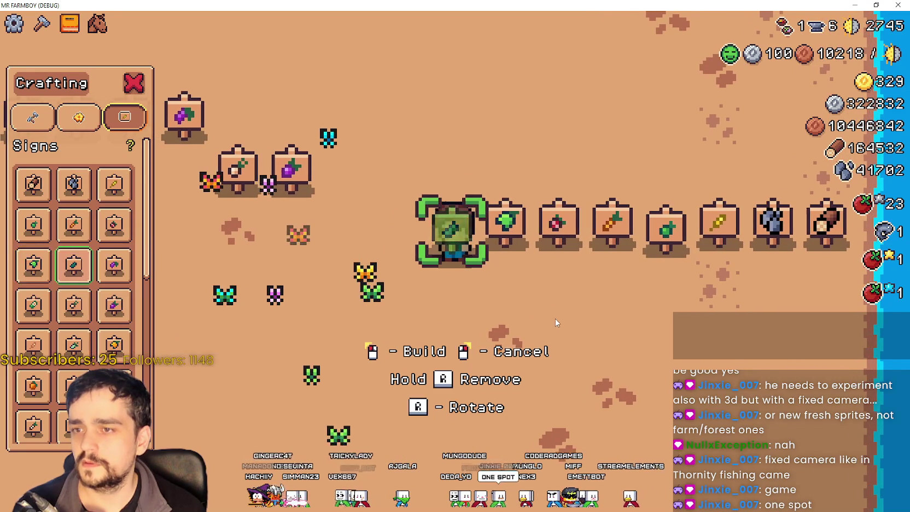
left_click(195, 305)
key("a")
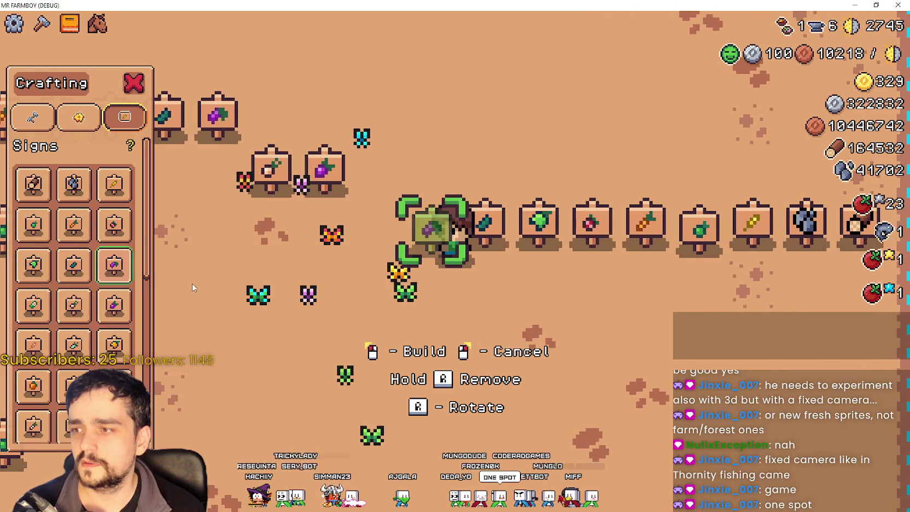
left_click(115, 268)
left_click(570, 321)
left_click(33, 304)
key("a")
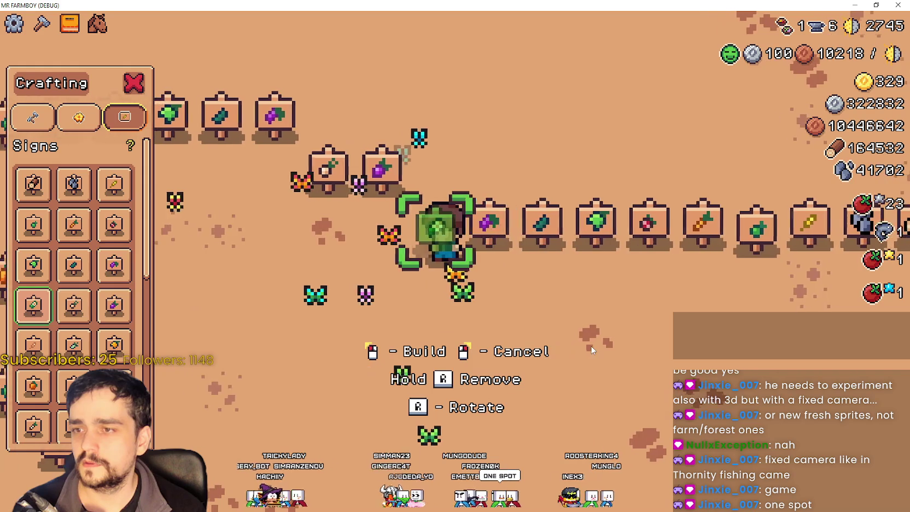
left_click(566, 339)
Continue the row leftward with Grapes, Leek and Orange Pepper signs.
left_click(114, 304)
key("a")
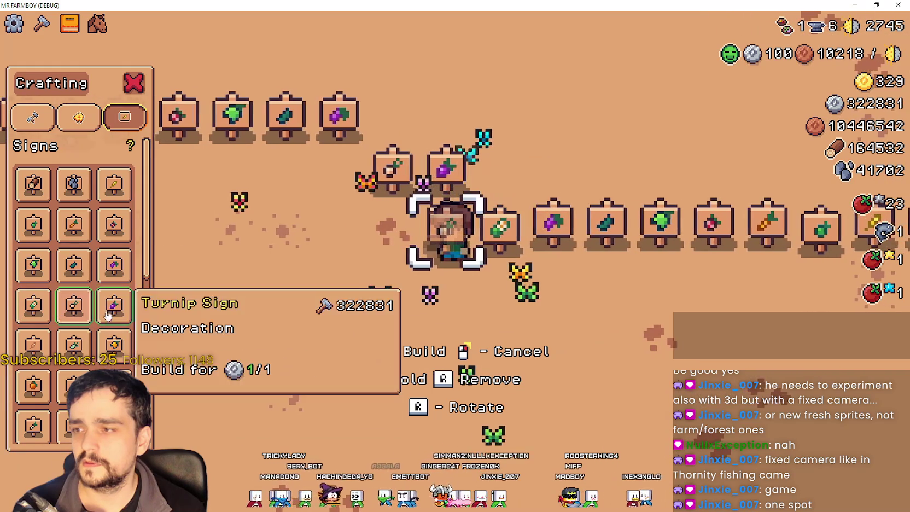
left_click(543, 354)
left_click(33, 344)
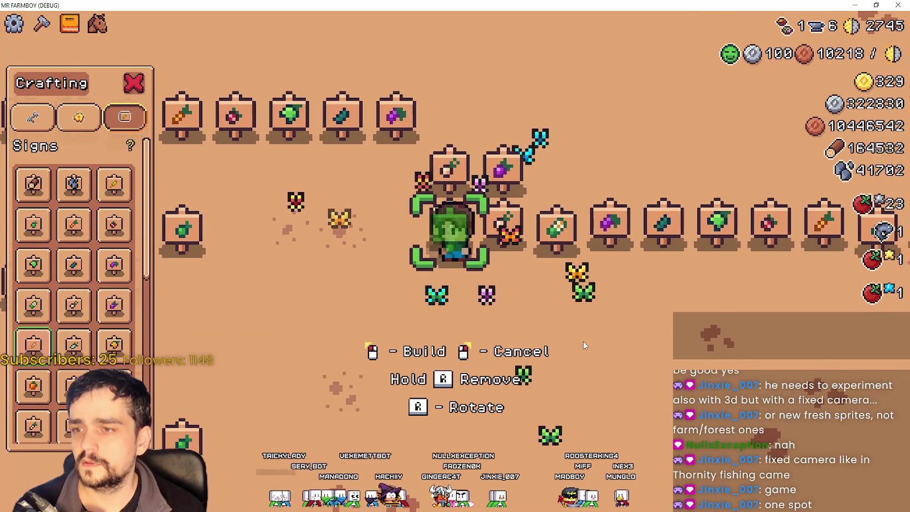
key("a")
left_click(549, 343)
key("a")
left_click(600, 332)
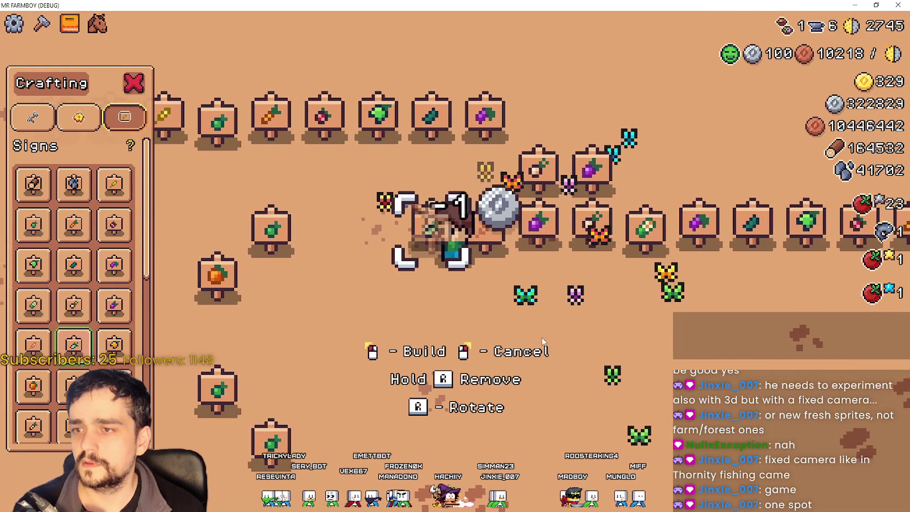
left_click(74, 345)
left_click(114, 345)
key("a")
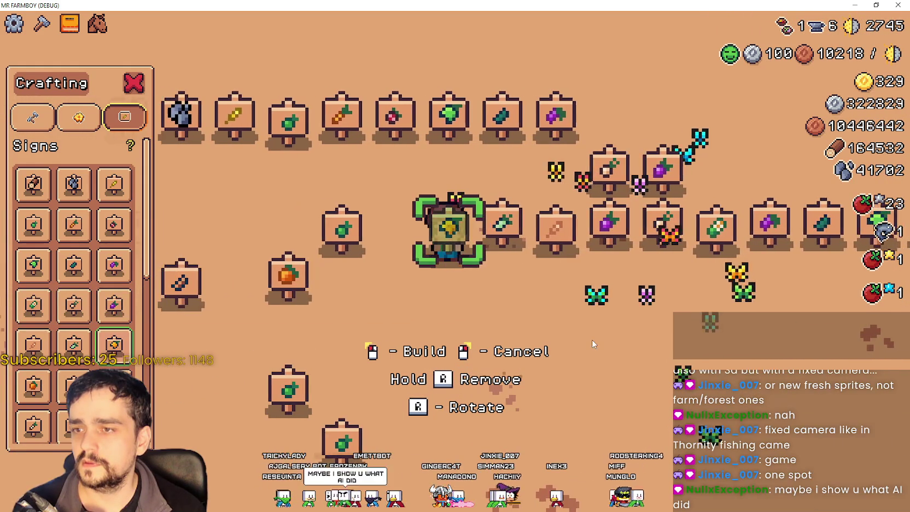
left_click(277, 361)
Add teal-leaf, carrot, onion and purple potato signs further along the row.
left_click(33, 386)
key("a")
left_click(454, 363)
key("a")
key("a")
key("d")
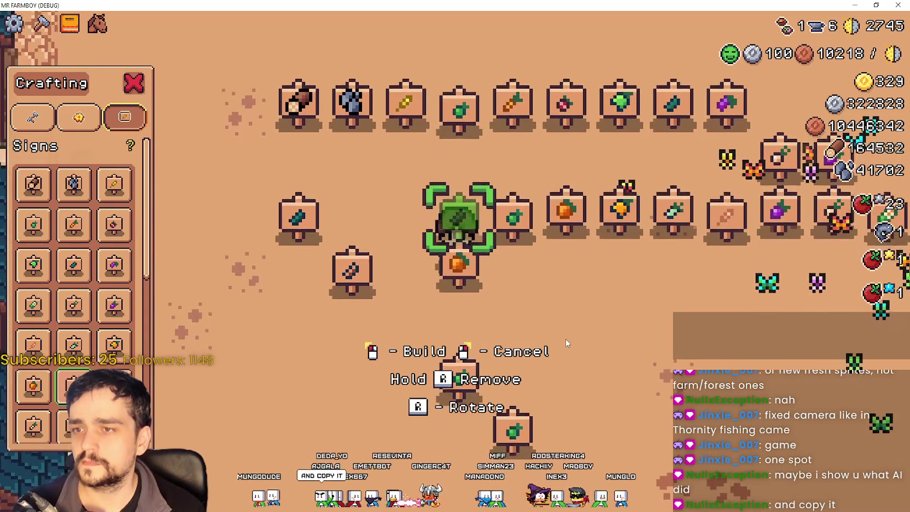
left_click(564, 340)
left_click(164, 377)
key("a")
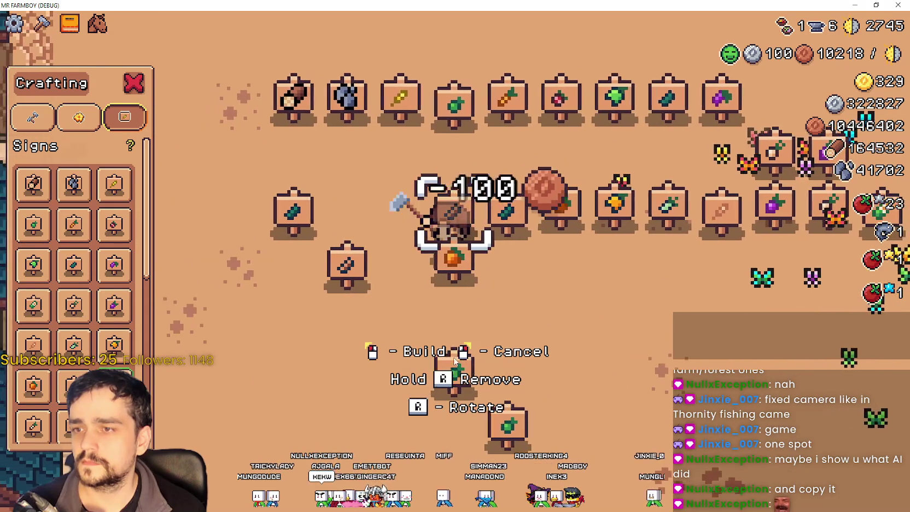
left_click(593, 324)
key("a")
left_click(33, 426)
scroll(91, 322, "down", 3)
key("a")
left_click(627, 309)
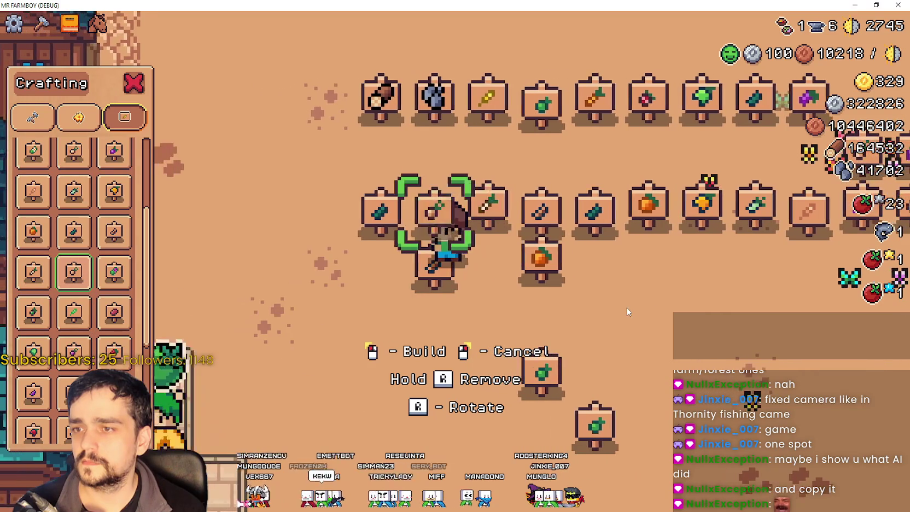
left_click(74, 272)
left_click(192, 283)
key("a")
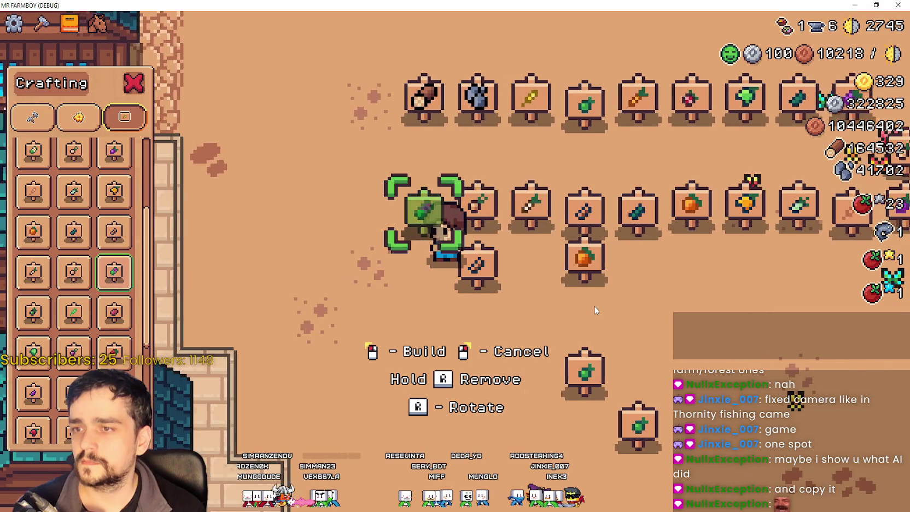
left_click(114, 271)
key("a")
left_click(608, 321)
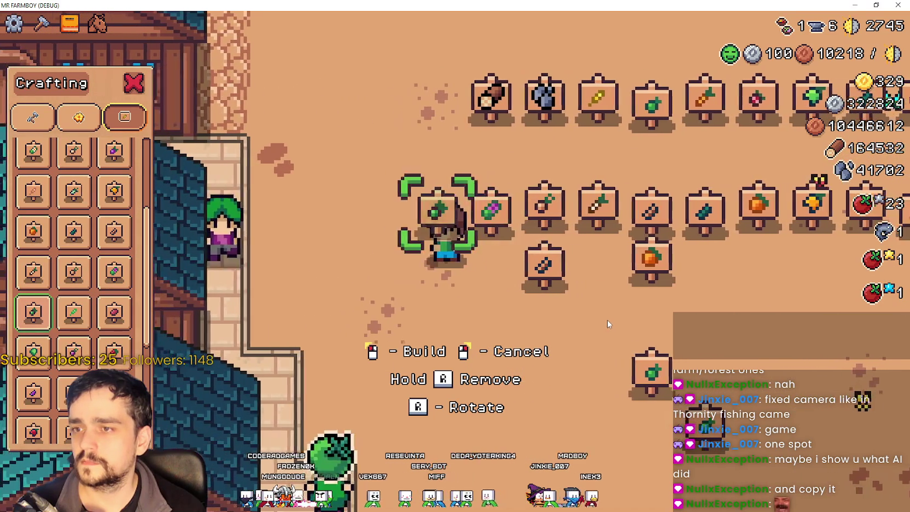
Start a lower row moving right with onion, light-green, red and purple signs.
left_click(33, 313)
key("s")
left_click(619, 330)
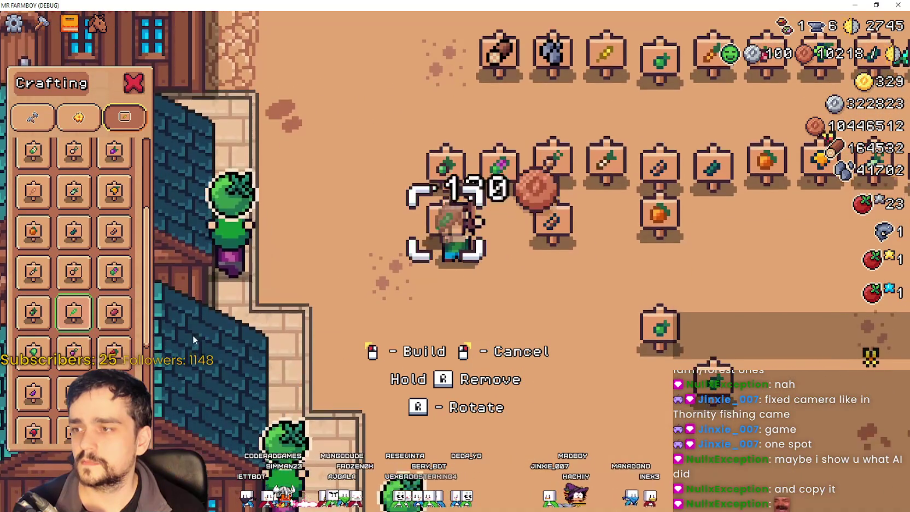
left_click(74, 313)
left_click(524, 323)
key("d")
left_click(33, 353)
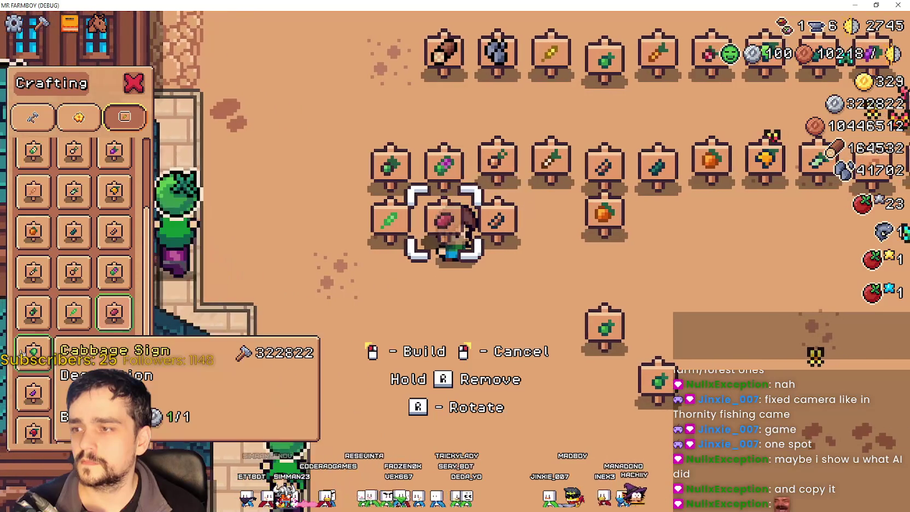
left_click(490, 327)
key("d")
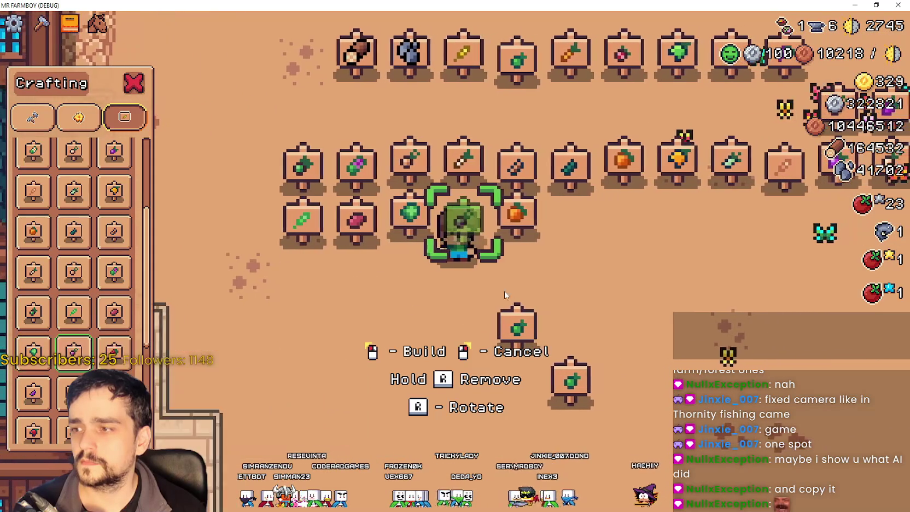
key("d")
left_click(114, 353)
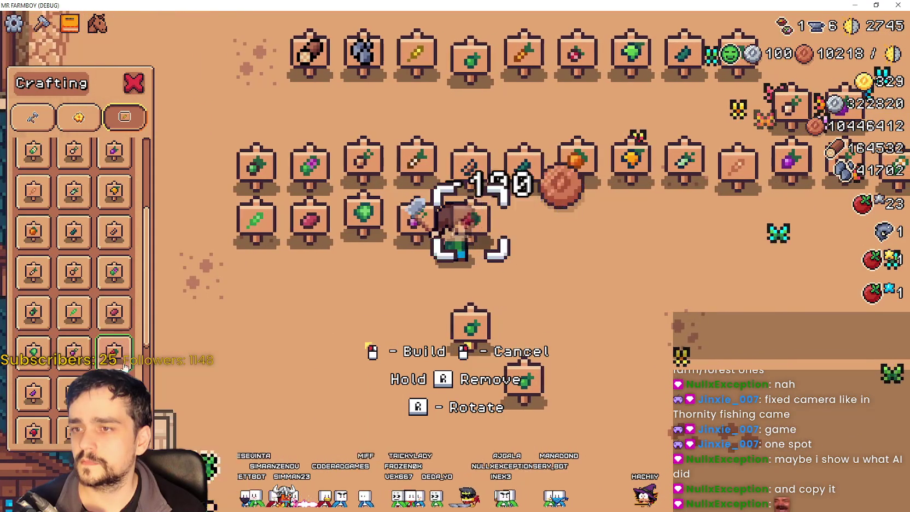
key("d")
left_click(33, 393)
Extend the lower row with orange and red cabbage signs.
left_click(158, 358)
key("d")
left_click(141, 376)
key("d")
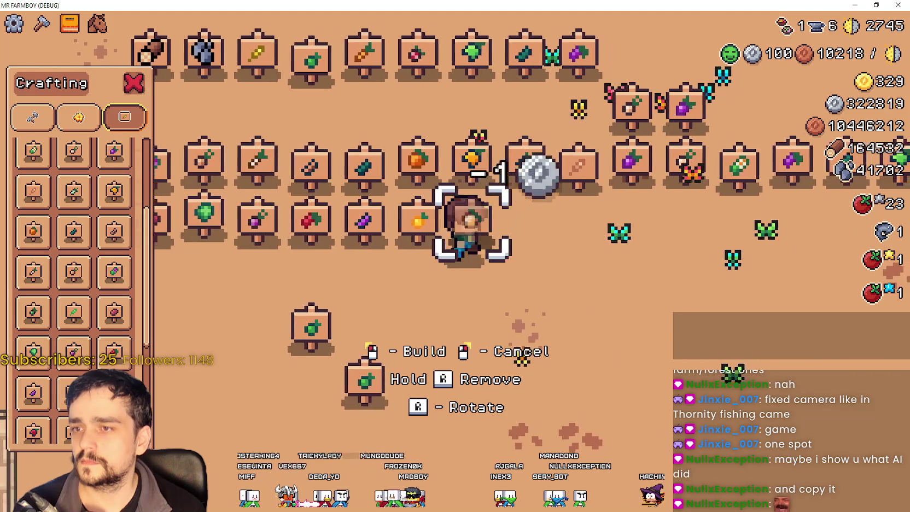
left_click(141, 376)
key("d")
scroll(74, 273, "down", 5)
left_click(114, 321)
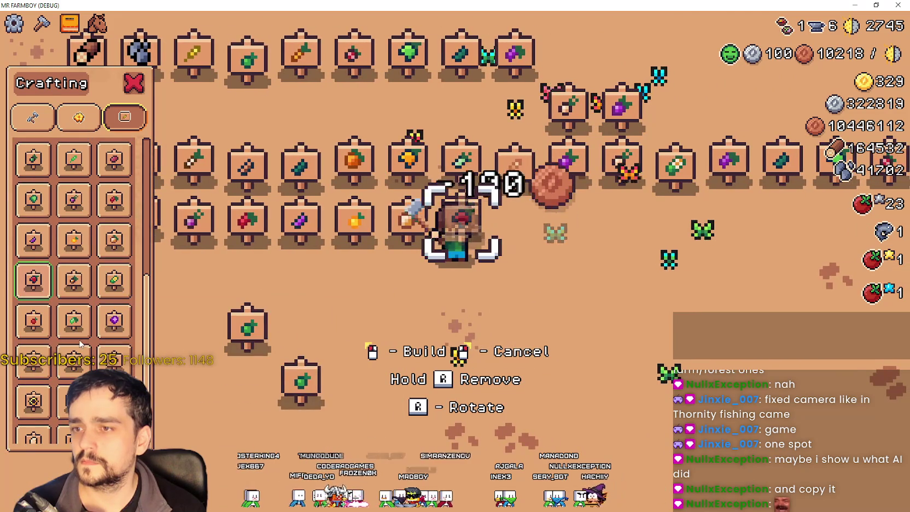
key("d")
left_click(444, 310)
Place a Corn sign, then position the Tomato Sign preview next to the tree.
left_click(73, 280)
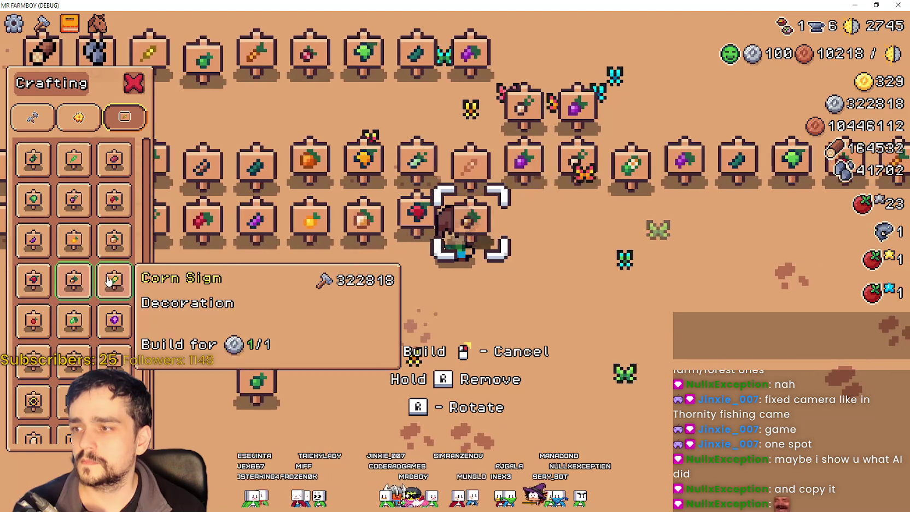
left_click(109, 280)
key("d")
left_click(448, 314)
left_click(34, 321)
key("d")
left_click(33, 321)
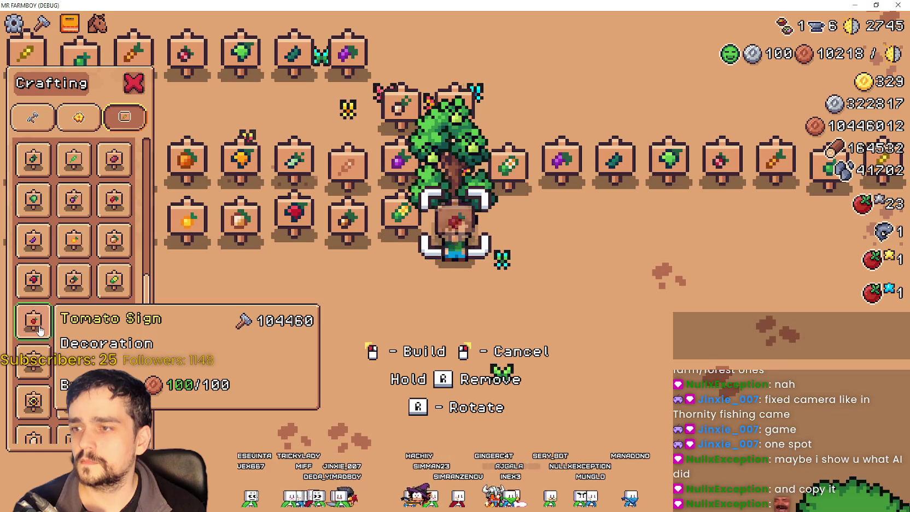
key("d")
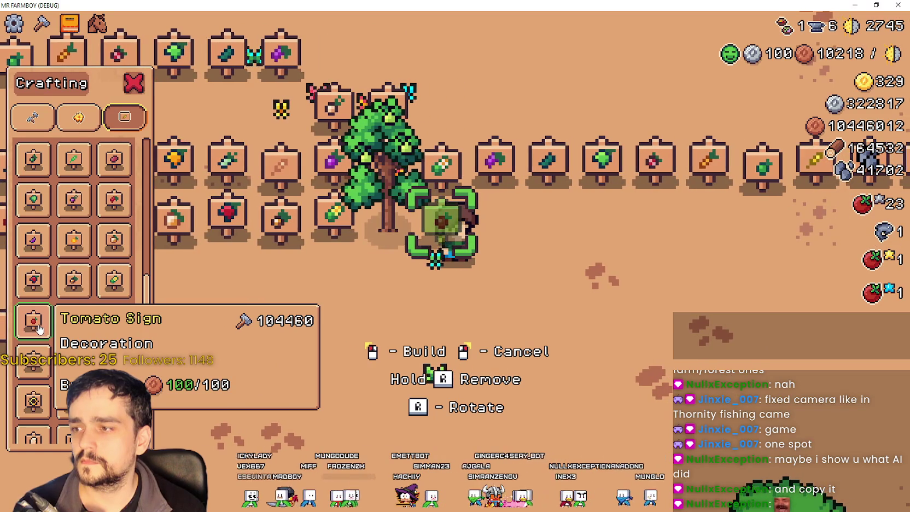
key("a")
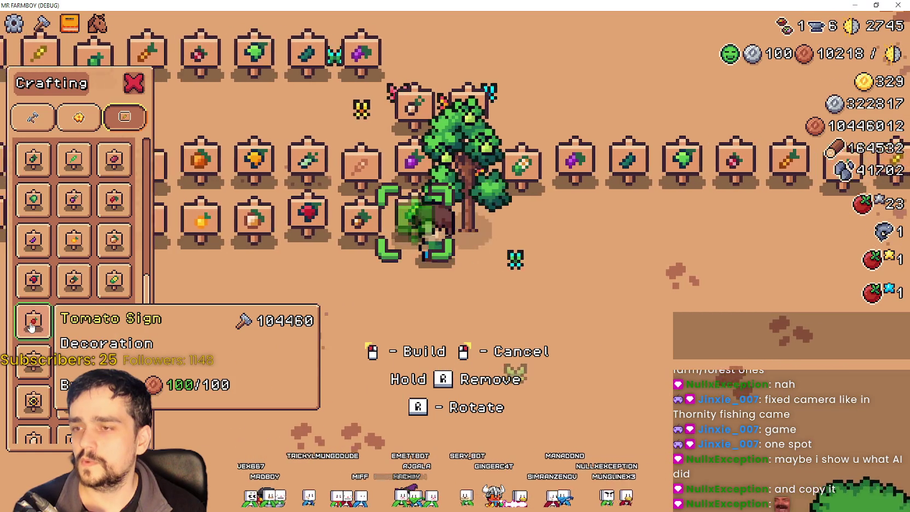
key("d")
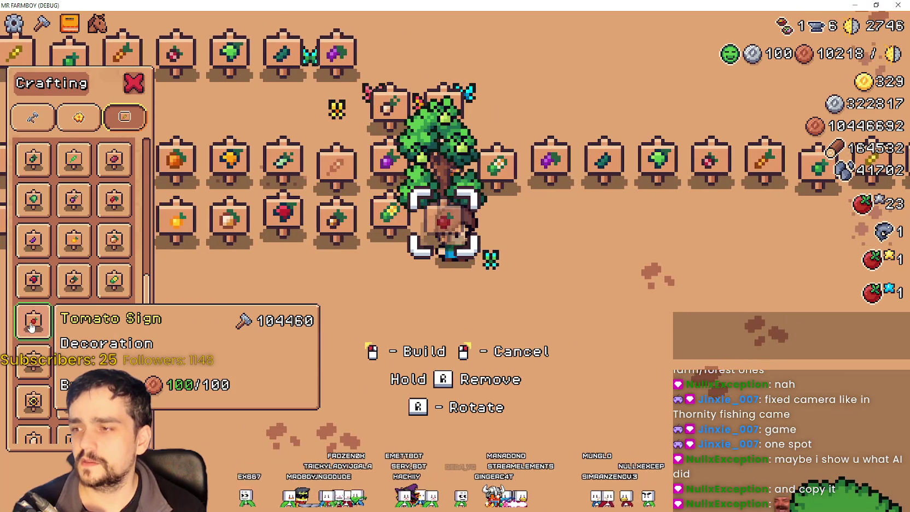
left_click(854, 5)
Read the tomato sign tile's atlas coordinates (53, 53) and begin retyping SIGN_TOMATO's x value.
left_click(693, 239)
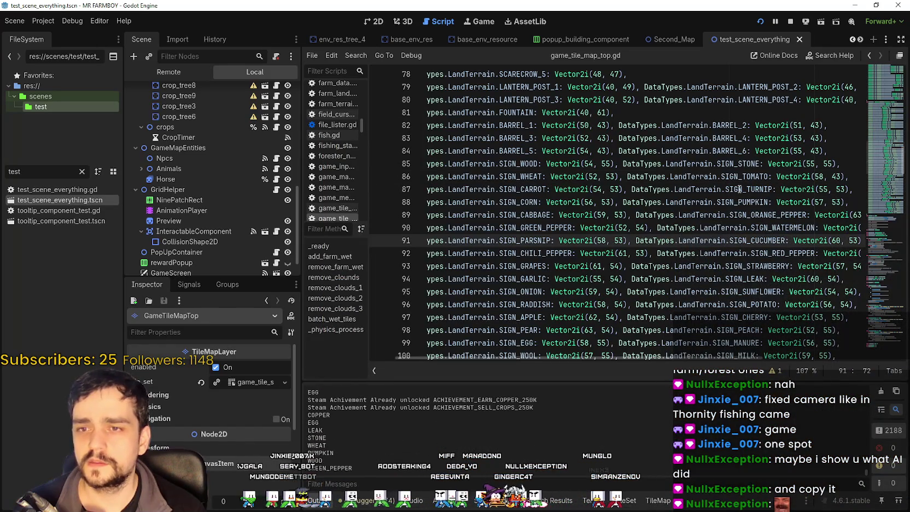
double_click(817, 177)
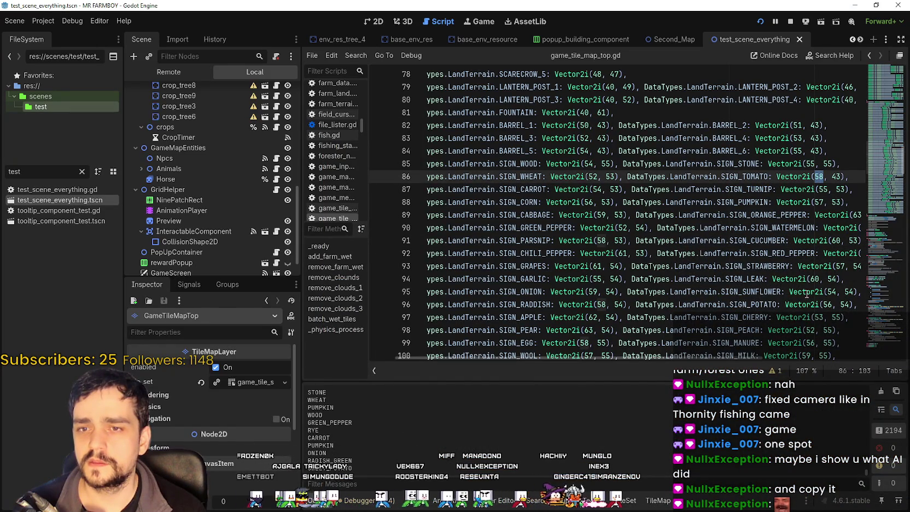
left_click(665, 502)
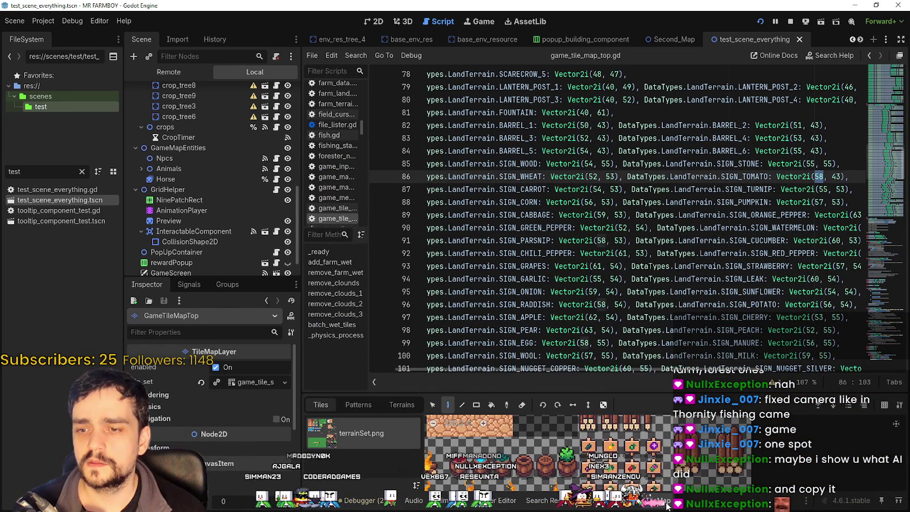
scroll(547, 448, "down", 1)
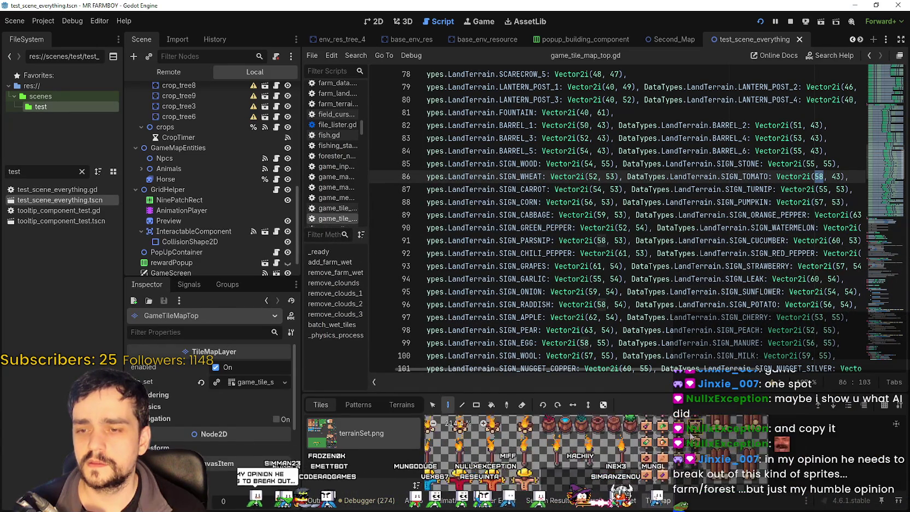
scroll(627, 446, "down", 1)
scroll(627, 445, "down", 7)
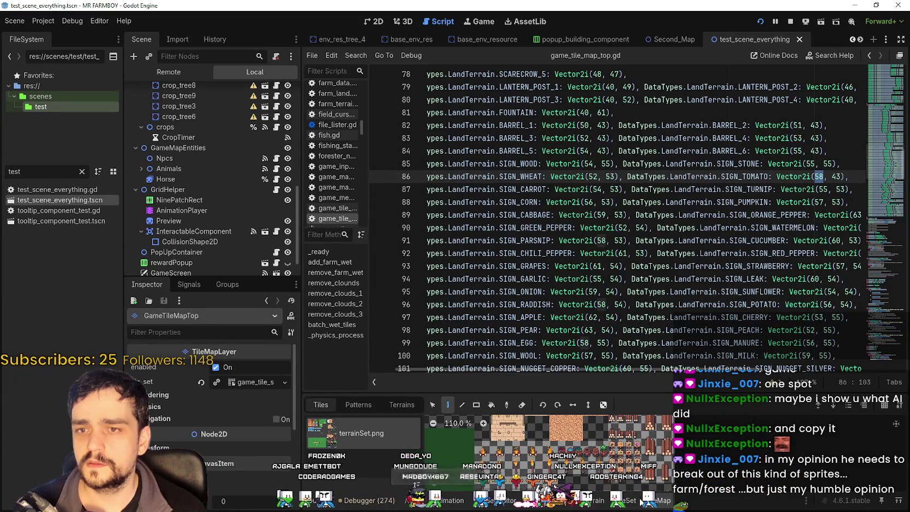
left_click_drag(633, 460, 620, 431)
scroll(575, 447, "up", 5)
scroll(576, 447, "up", 1)
mouse_move(579, 437)
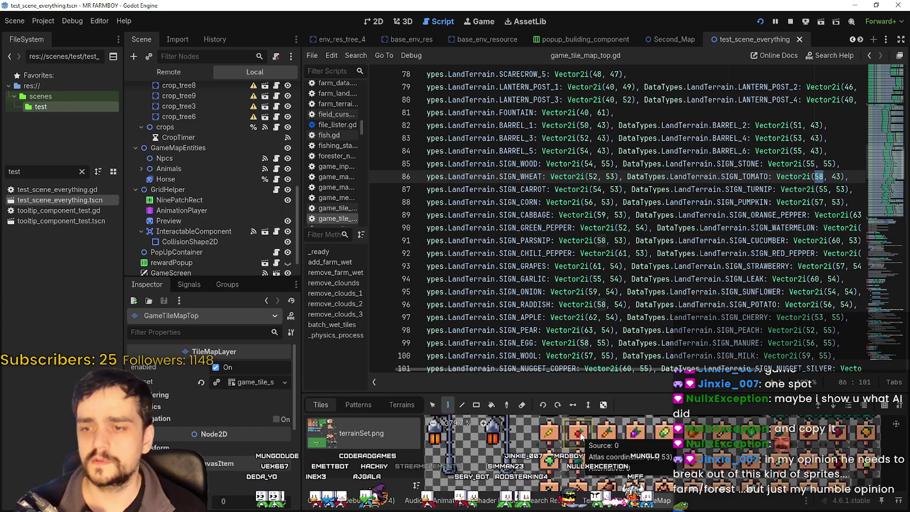
type("5")
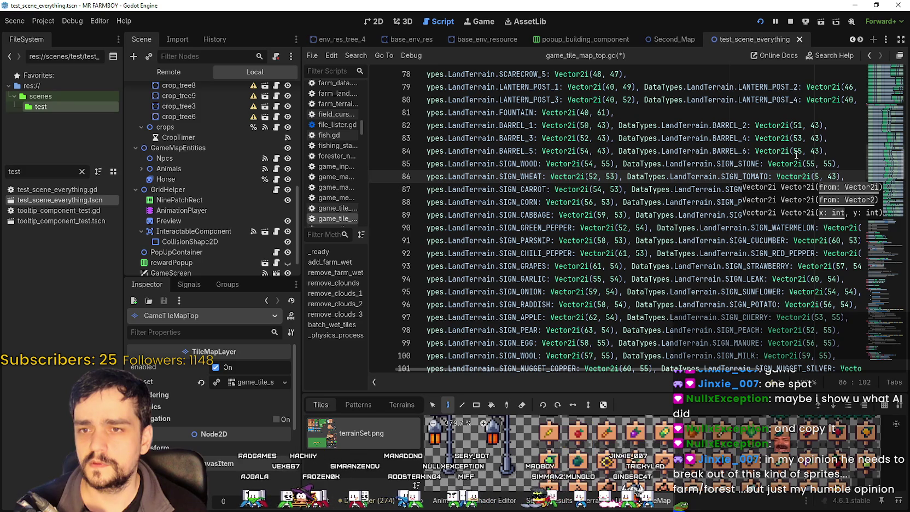
Undo the partial edit so SIGN_TOMATO keeps its original coordinates.
left_click(768, 164)
key("ctrl+z")
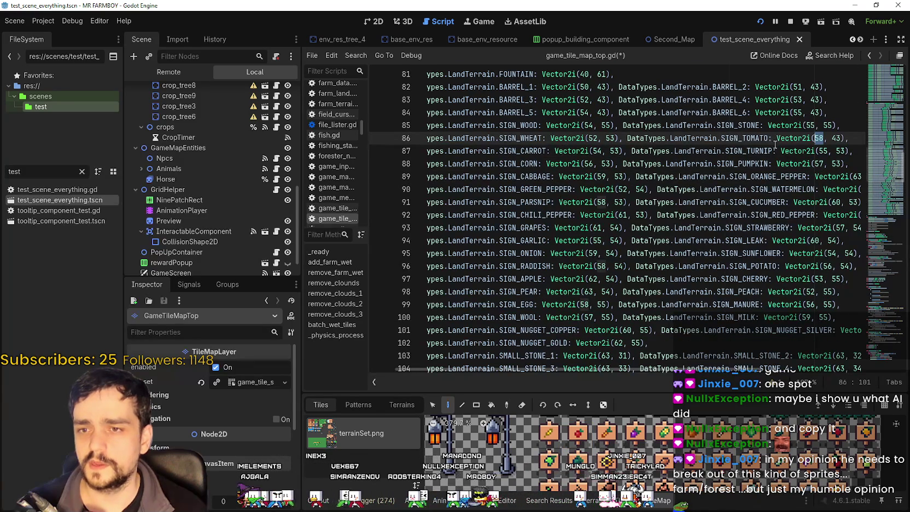
left_click(744, 137)
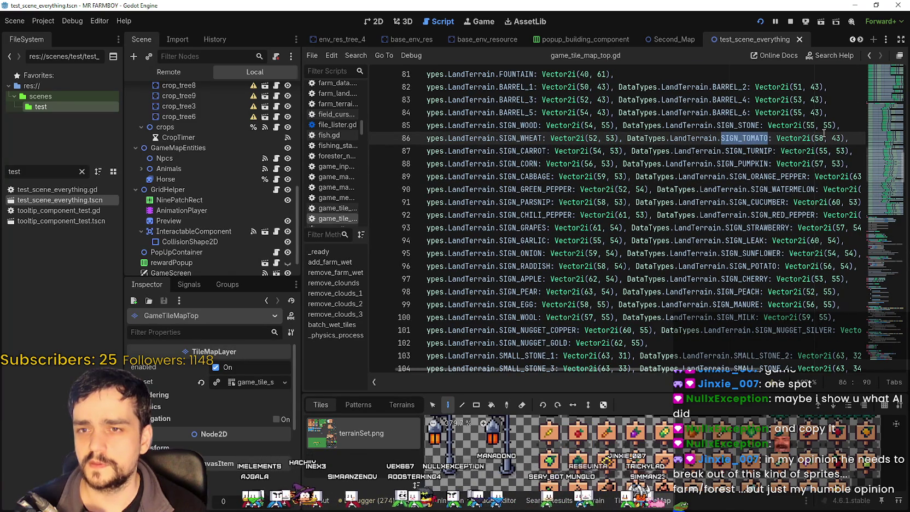
Change SIGN_TOMATO_RED on line 120 from (48, 58) to Vector2i(53, 53) and save.
scroll(676, 277, "down", 7)
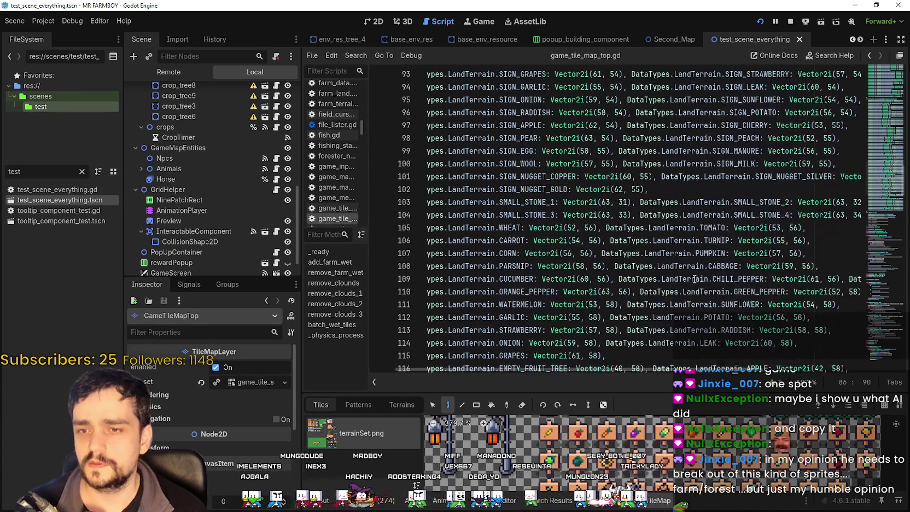
scroll(676, 276, "down", 2)
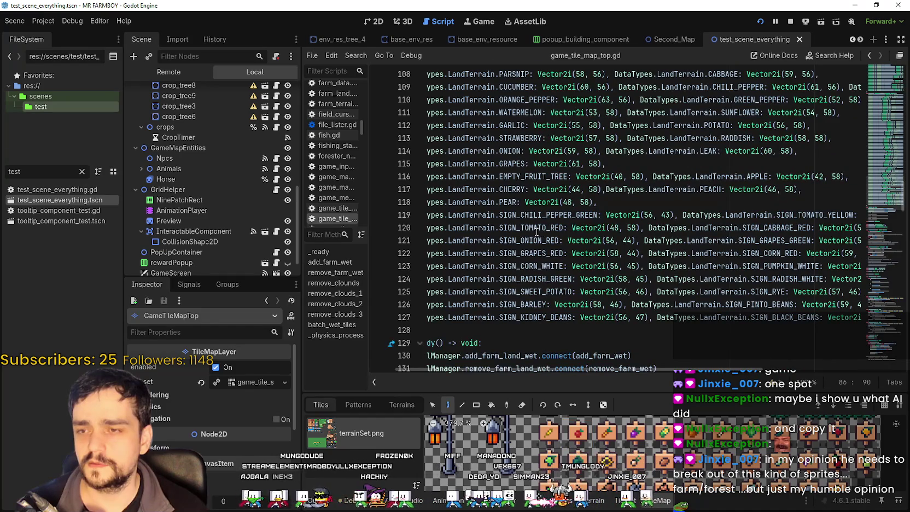
double_click(536, 228)
left_click(617, 227)
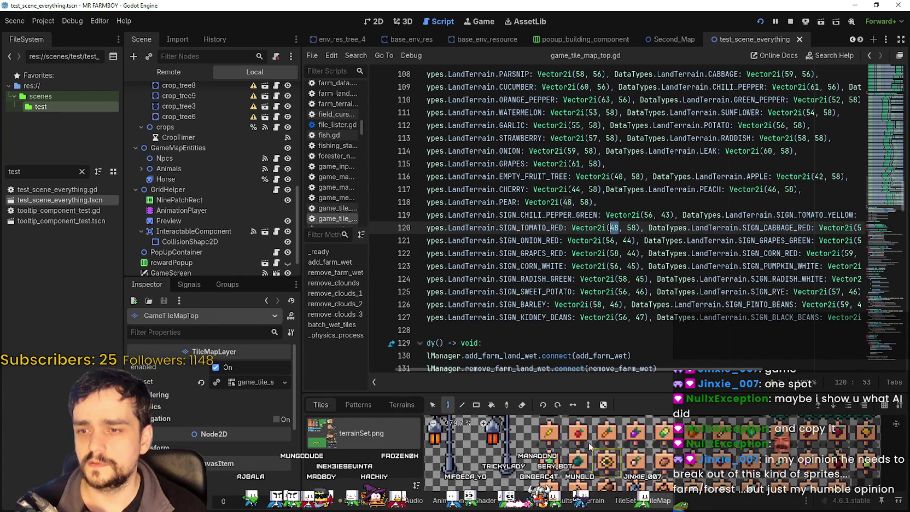
mouse_move(584, 436)
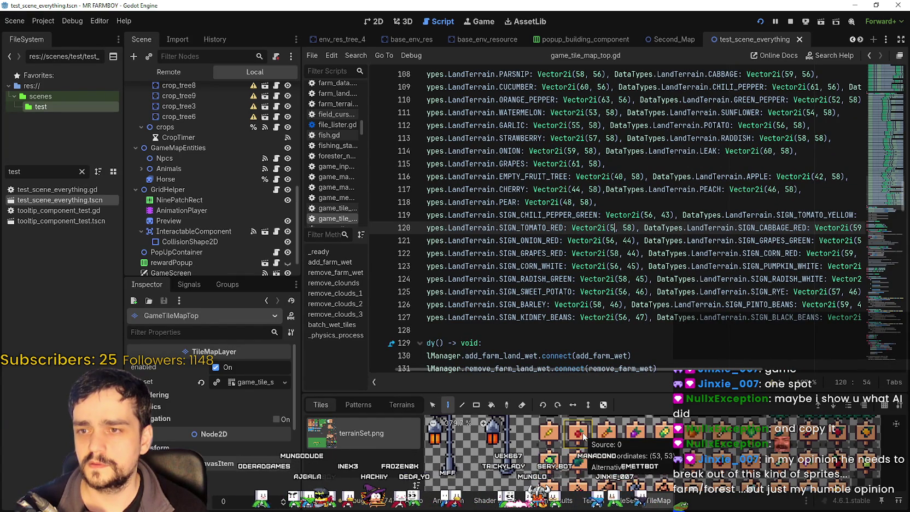
type("53")
double_click(631, 228)
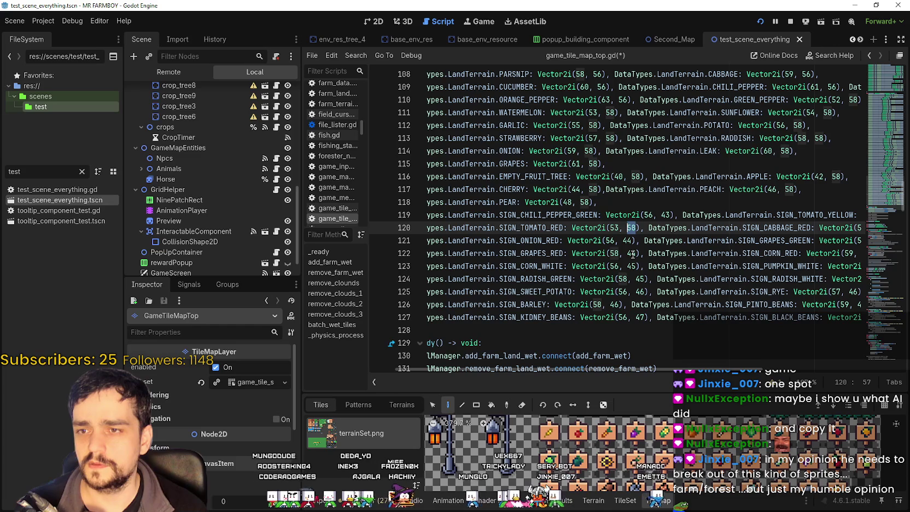
type("53")
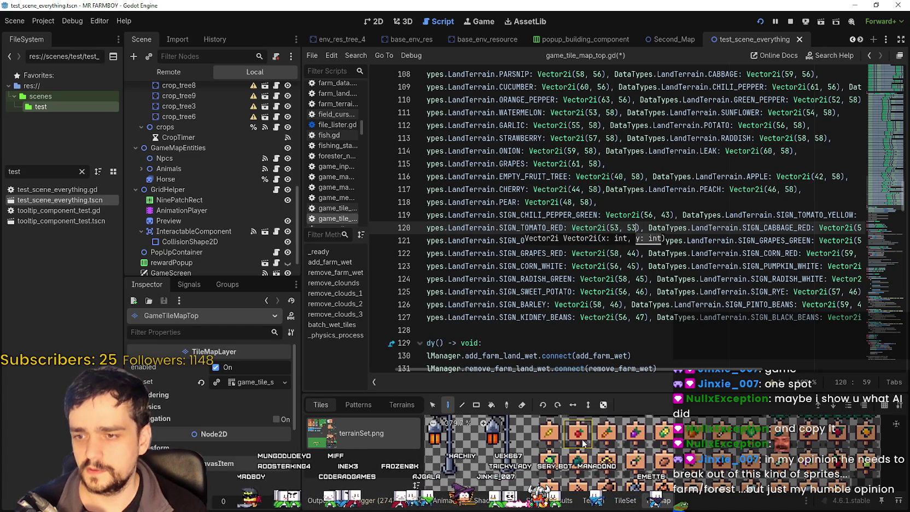
key("ctrl+s")
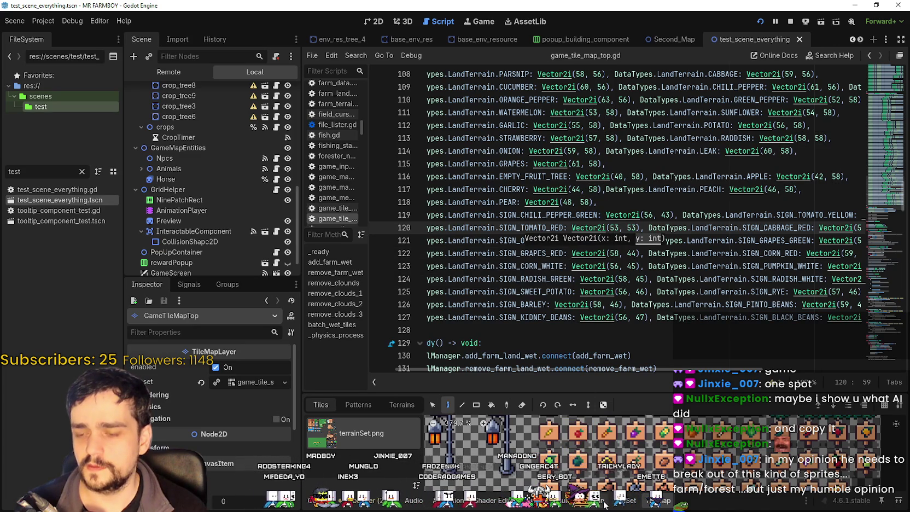
left_click(622, 500)
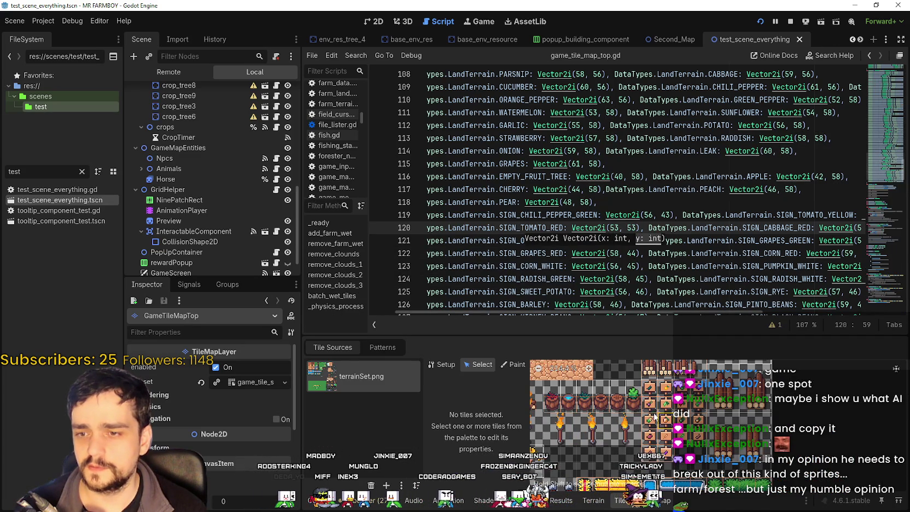
Switch the TileSet editor to Paint mode for Y Sort Origin and zoom onto the sign tiles.
scroll(652, 414, "down", 10)
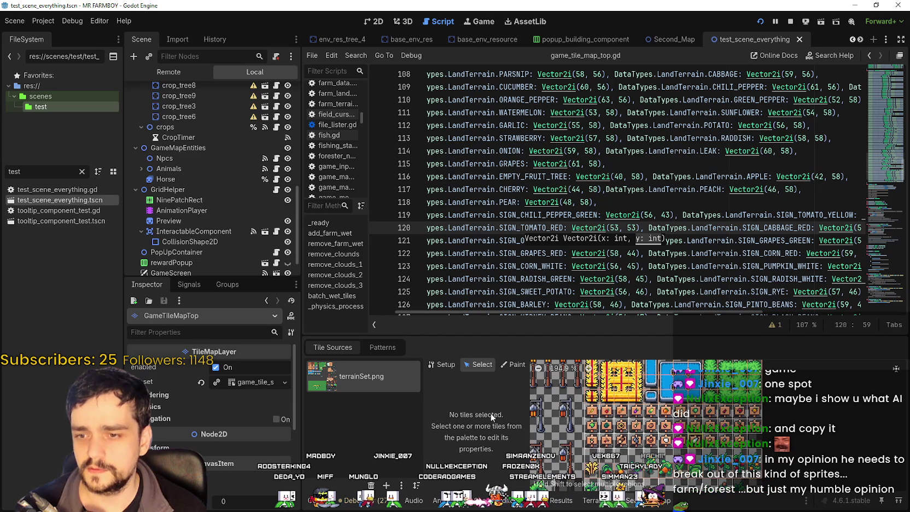
left_click(513, 364)
left_click(483, 396)
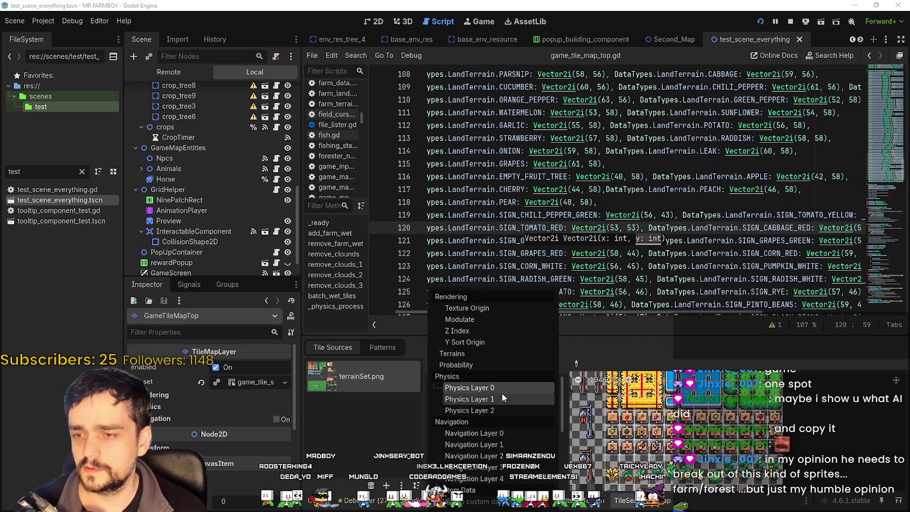
left_click(483, 341)
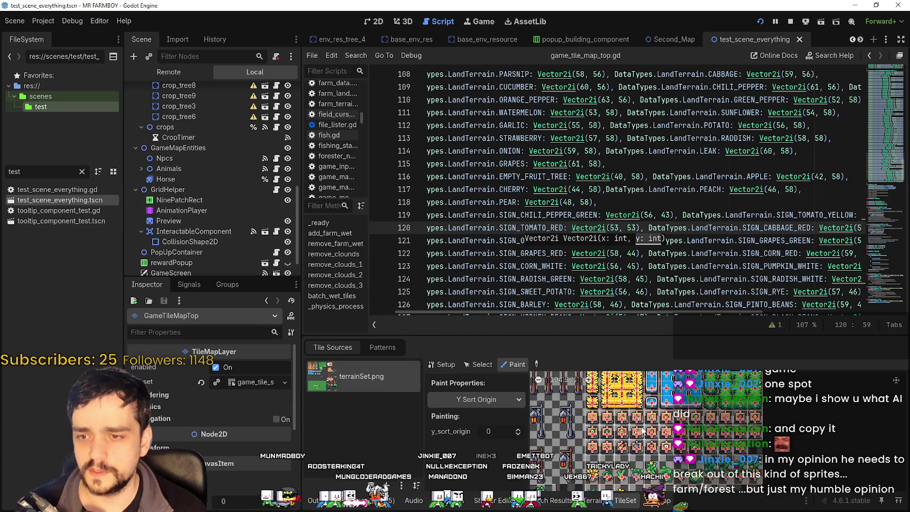
scroll(538, 383, "up", 2)
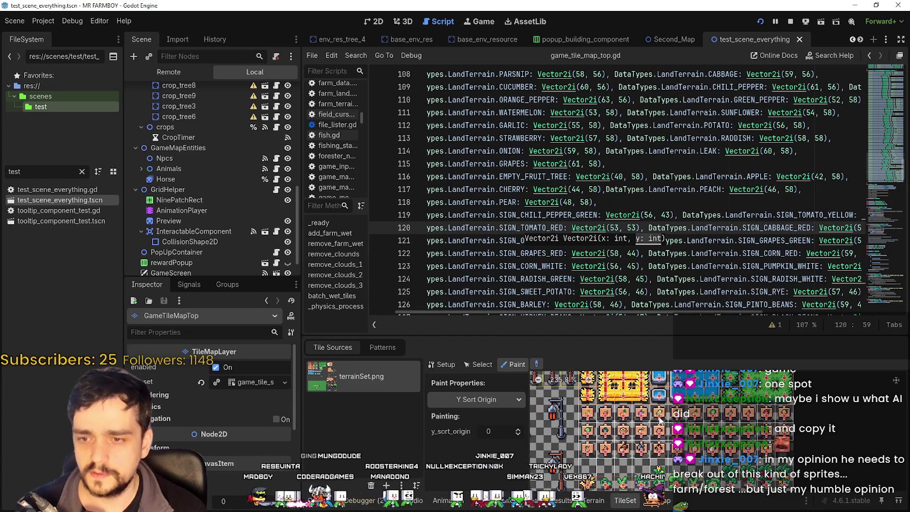
mouse_move(660, 419)
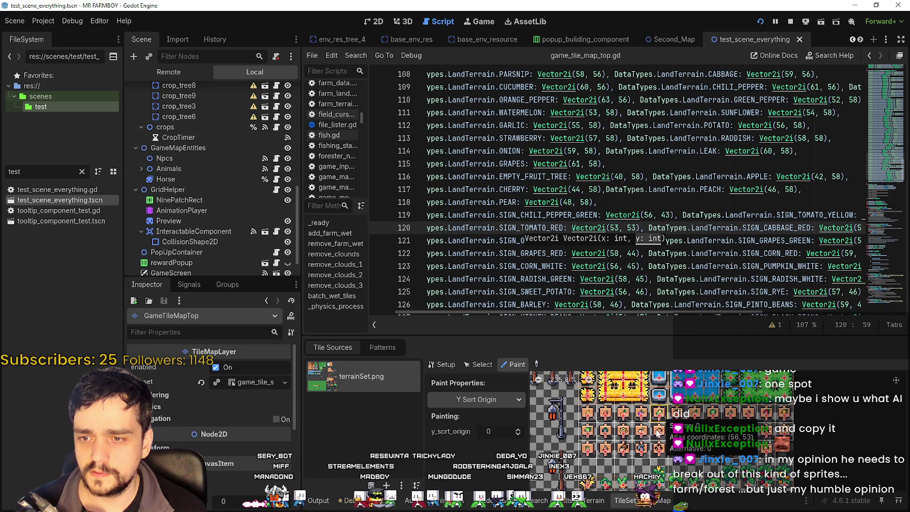
scroll(656, 431, "up", 1)
scroll(668, 427, "up", 1)
scroll(670, 426, "up", 3)
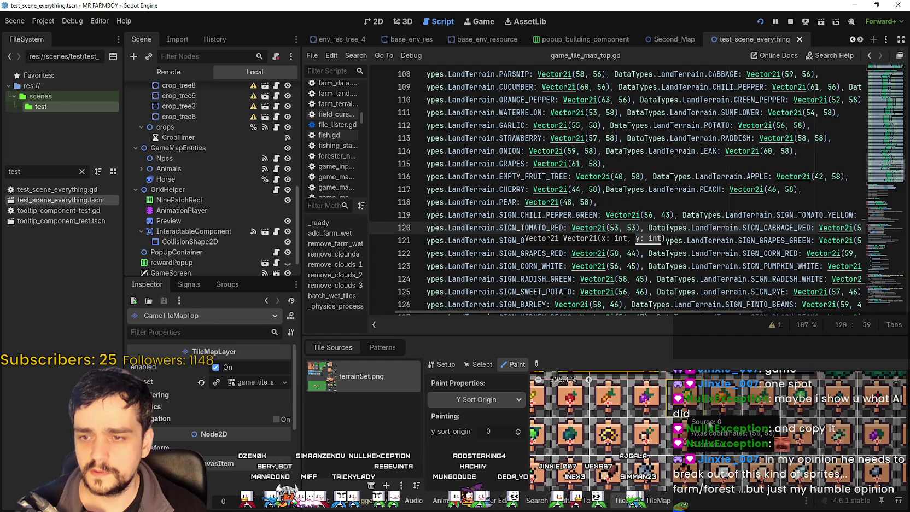
scroll(712, 408, "down", 2)
scroll(712, 408, "down", 3)
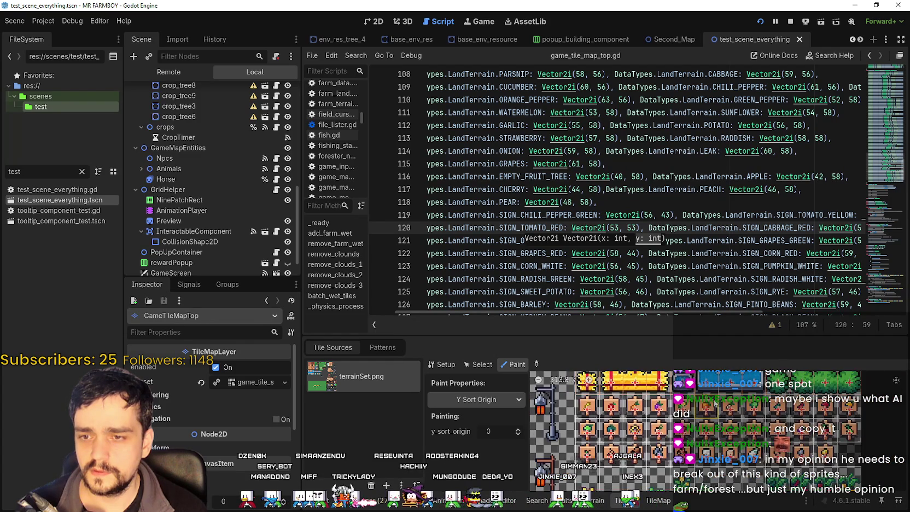
scroll(712, 449, "up", 3)
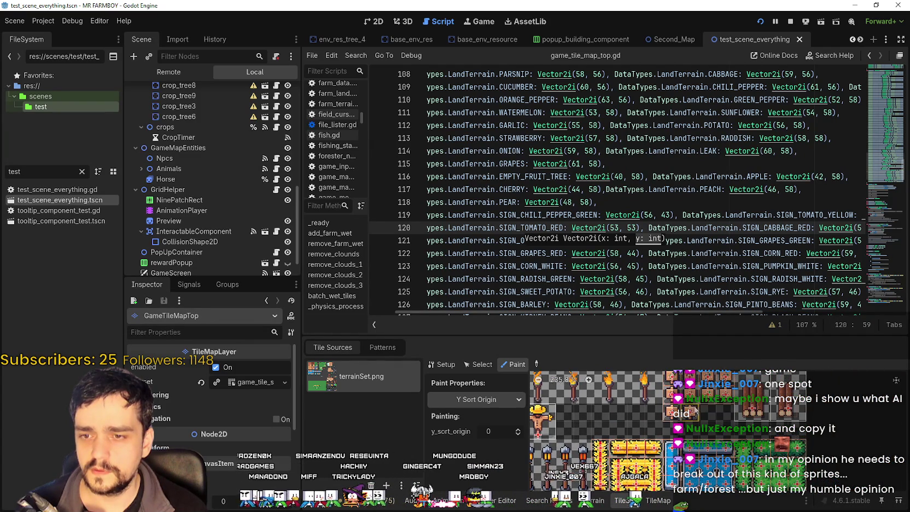
scroll(711, 405, "up", 1)
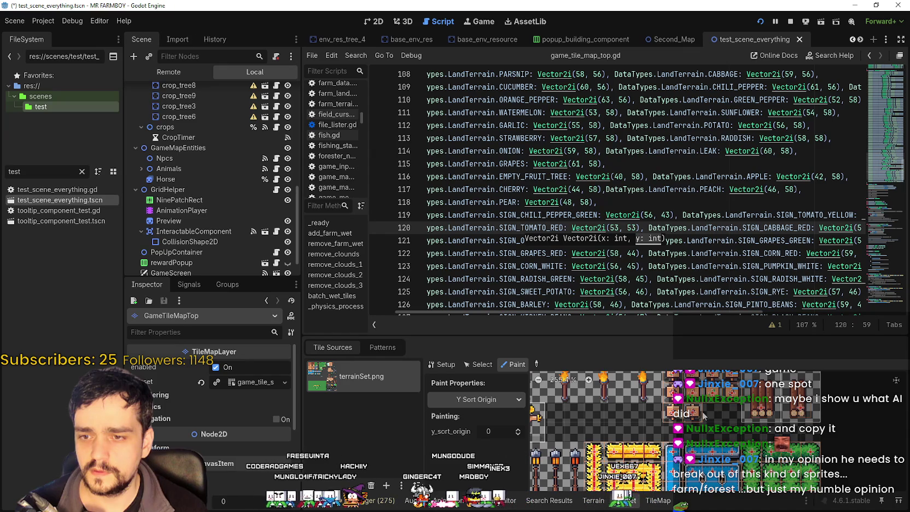
scroll(713, 398, "up", 1)
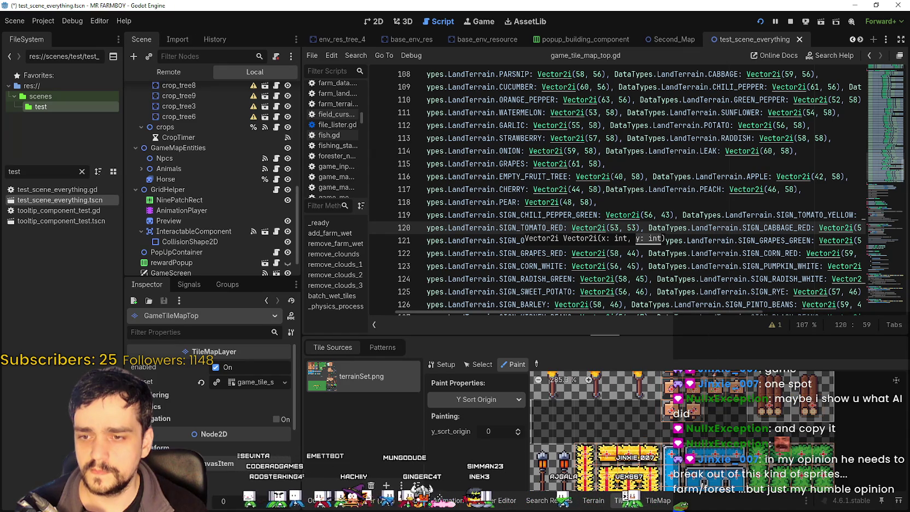
scroll(562, 418, "down", 1)
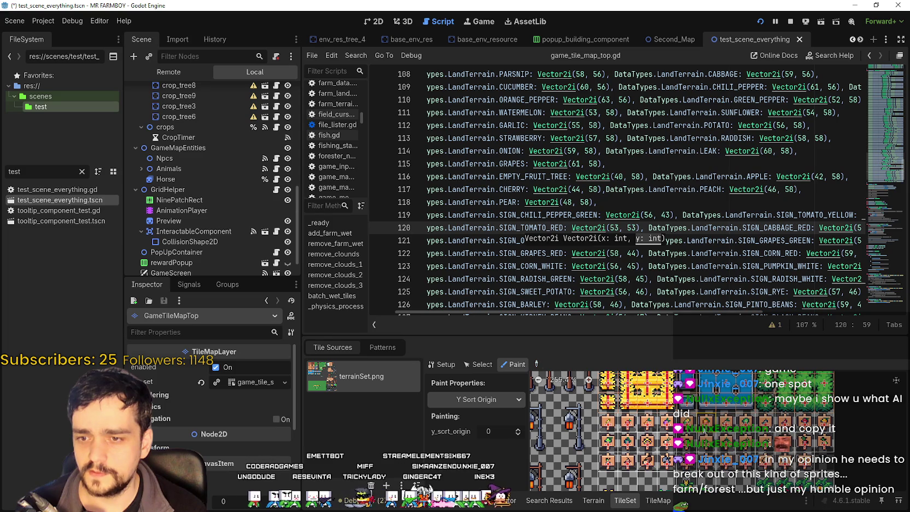
Make Z Index the painted tile property with a z_index value of 1.
left_click(470, 400)
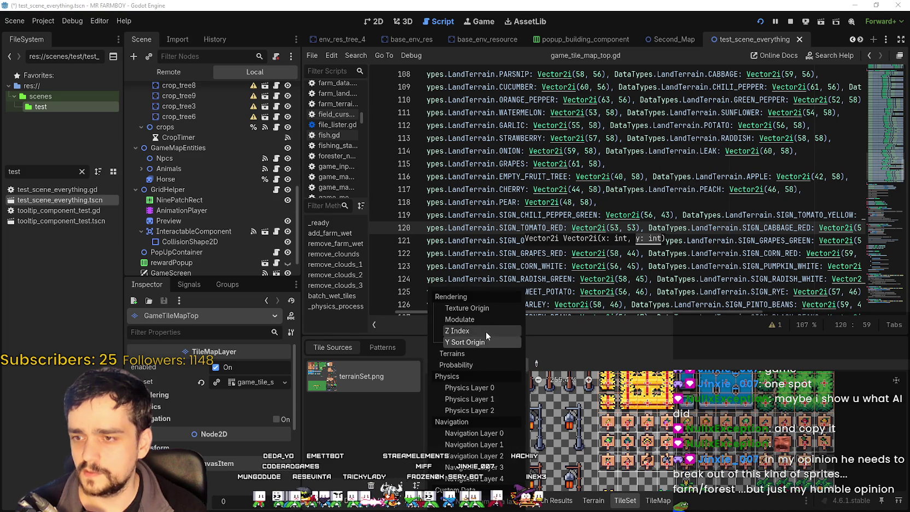
left_click(486, 332)
left_click(470, 400)
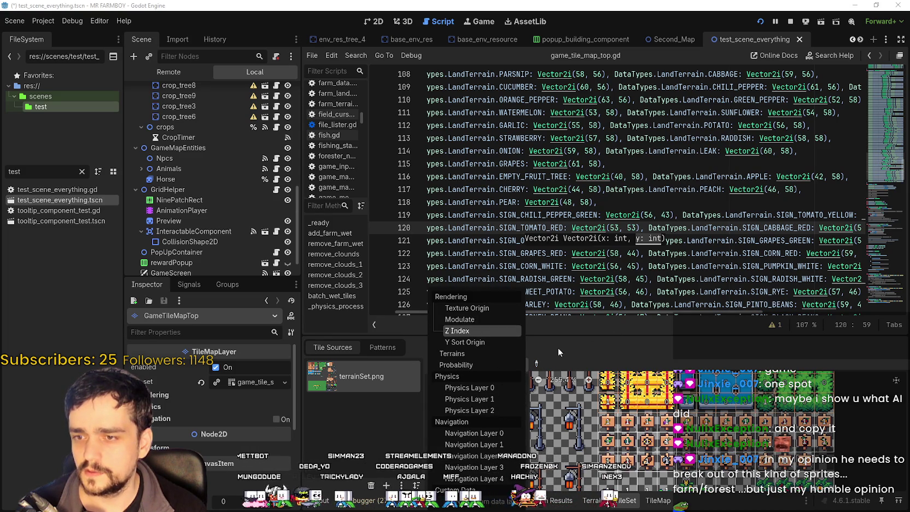
left_click(538, 363)
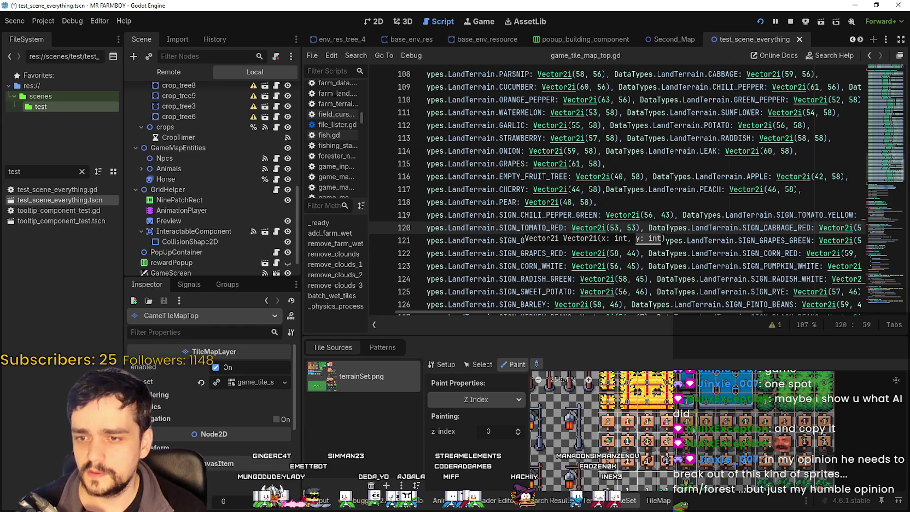
left_click(517, 428)
scroll(689, 399, "up", 3)
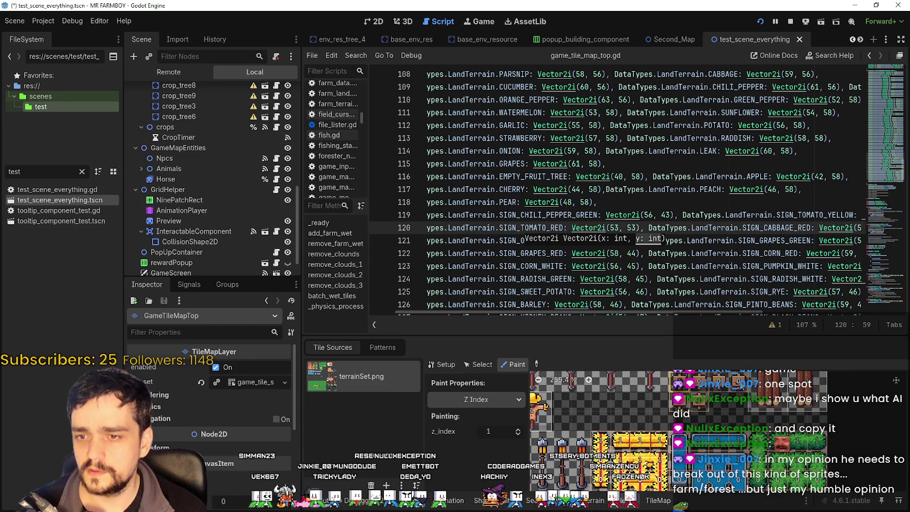
scroll(728, 423, "up", 5)
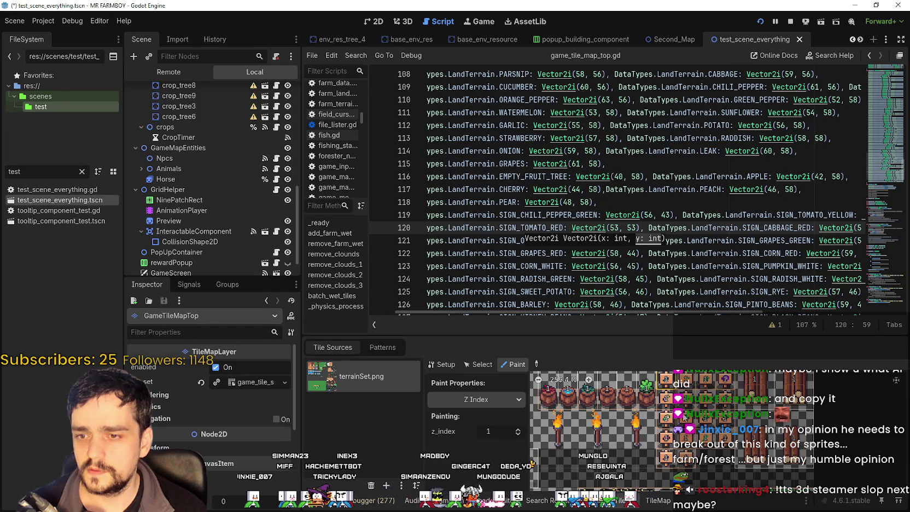
scroll(660, 390, "up", 3)
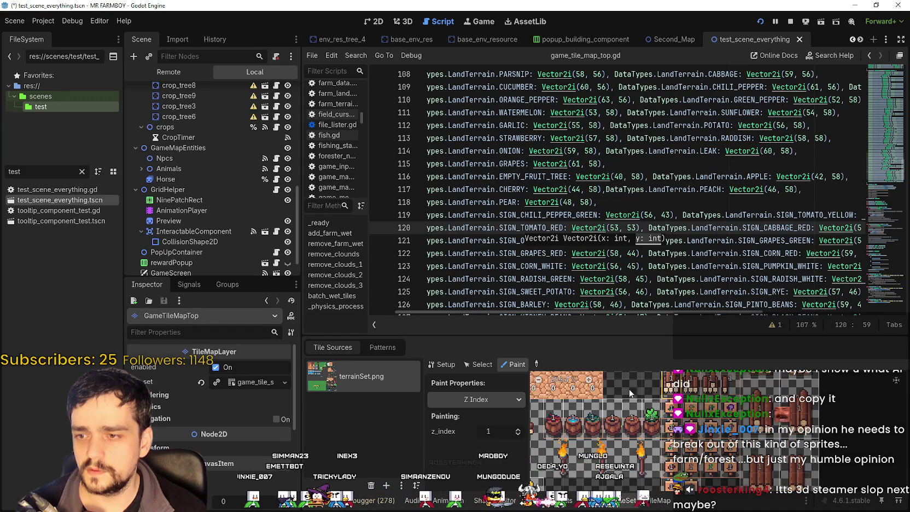
scroll(660, 389, "down", 2)
Try Texture Origin, then Y Sort Origin, as the painted property while viewing other sign tiles.
left_click(501, 400)
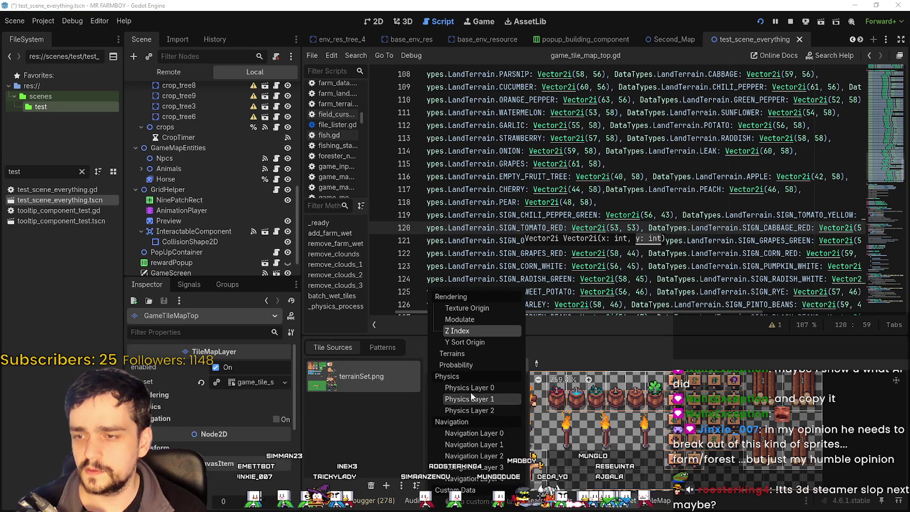
left_click(478, 309)
scroll(629, 432, "up", 1)
scroll(628, 409, "down", 1)
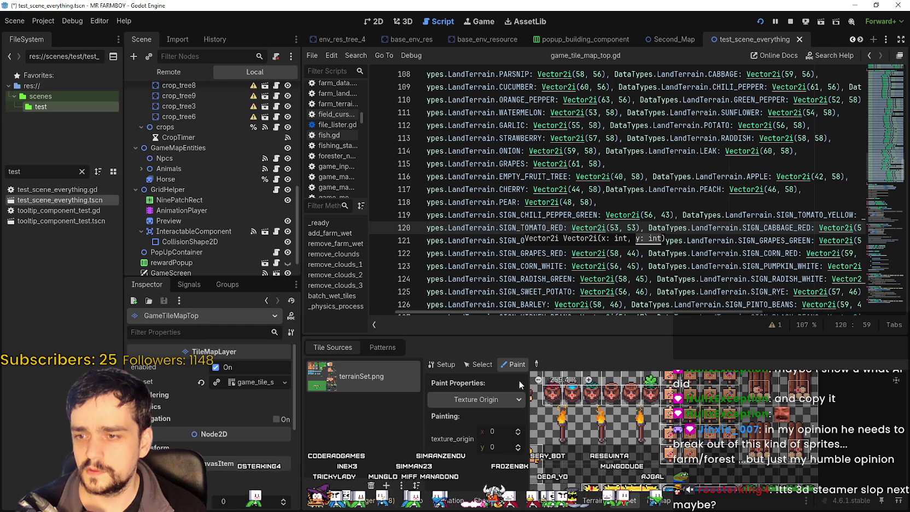
left_click(495, 399)
left_click(481, 341)
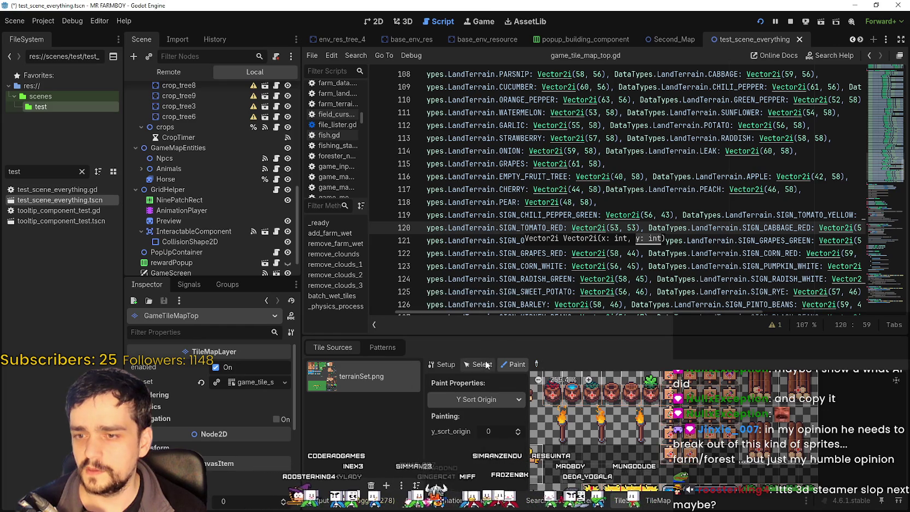
scroll(737, 433, "up", 3)
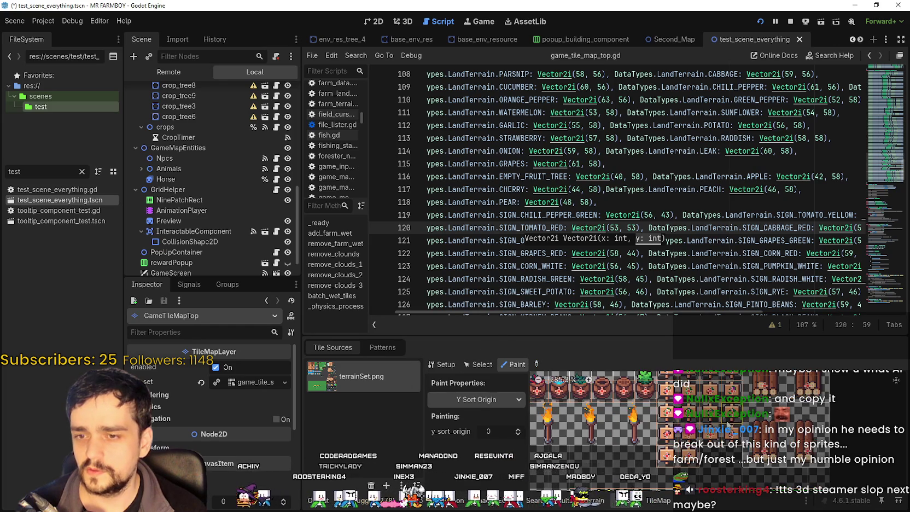
scroll(732, 450, "up", 5)
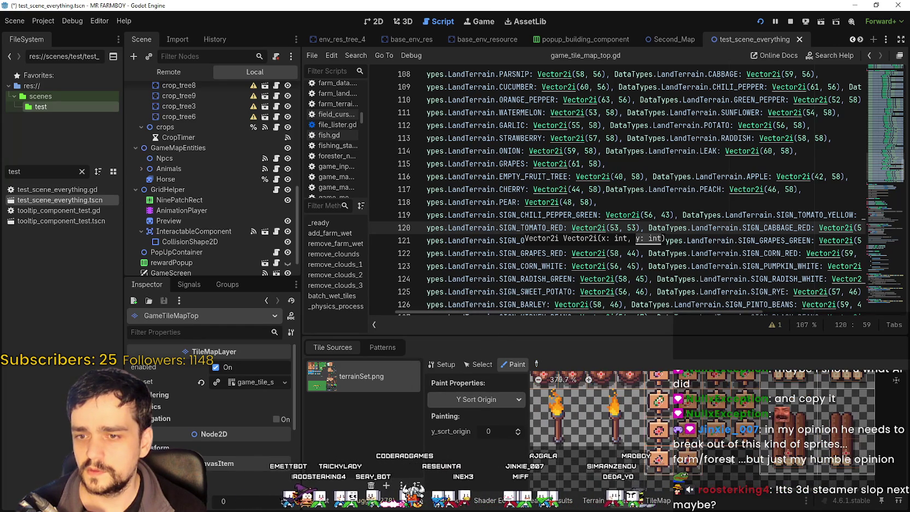
scroll(729, 434, "up", 1)
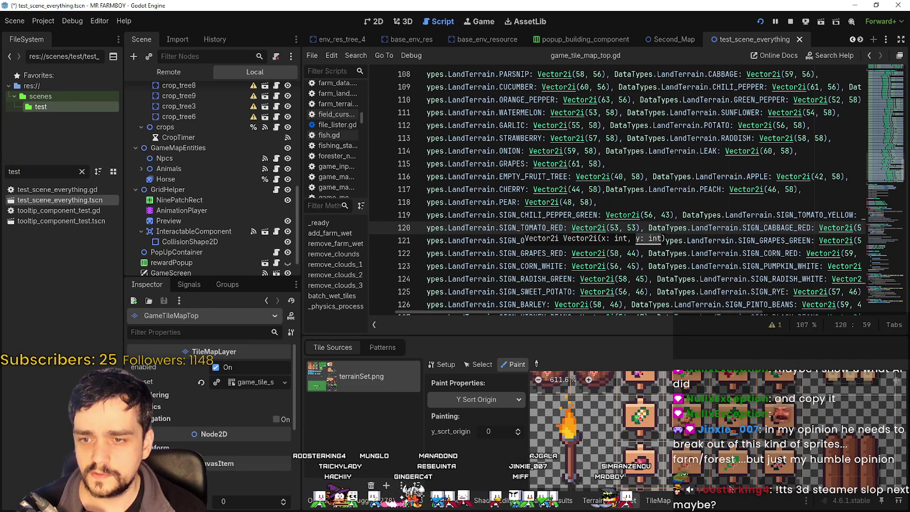
left_click_drag(728, 482, 680, 434)
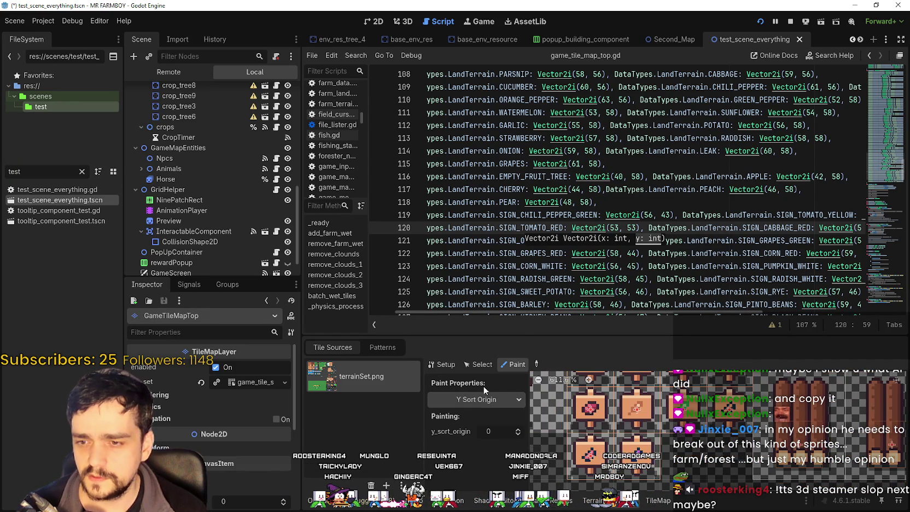
Cycle through Z Index and Modulate, settling on Texture Origin as the painted property.
left_click(482, 401)
left_click(483, 328)
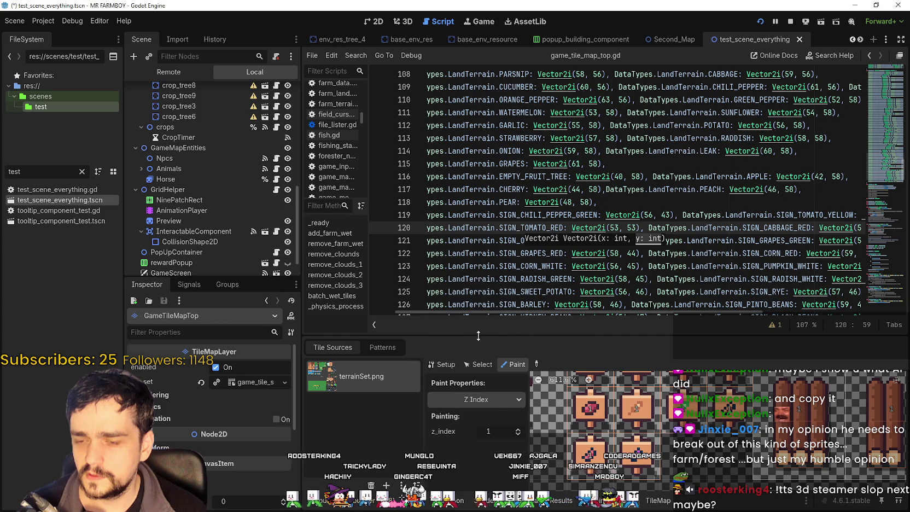
left_click(481, 400)
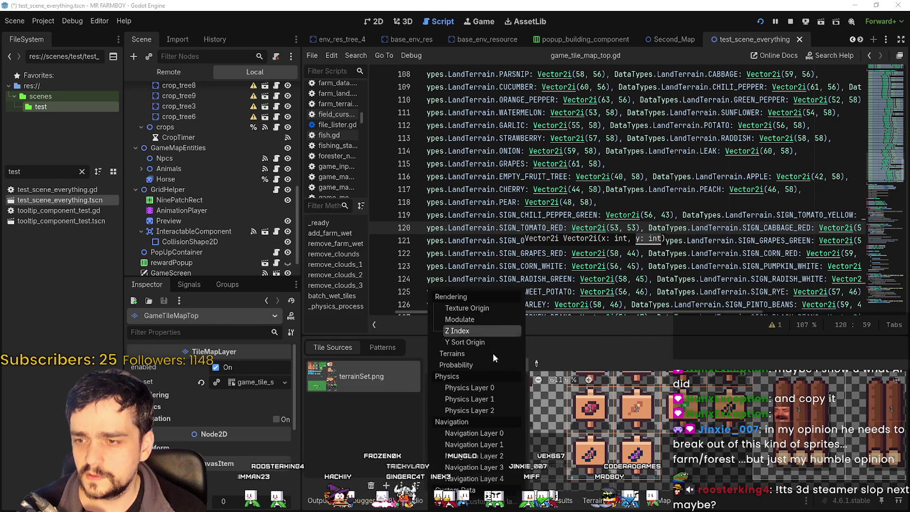
left_click(481, 318)
left_click(489, 397)
left_click(490, 306)
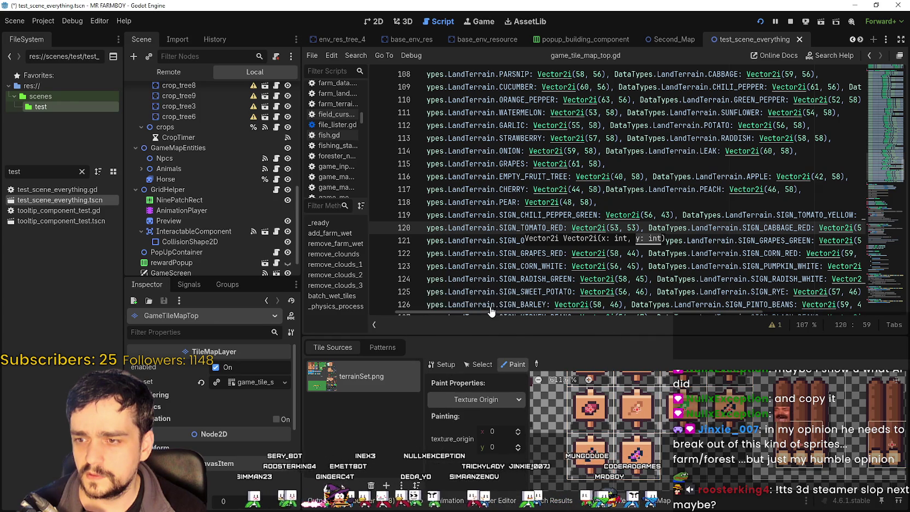
left_click(489, 402)
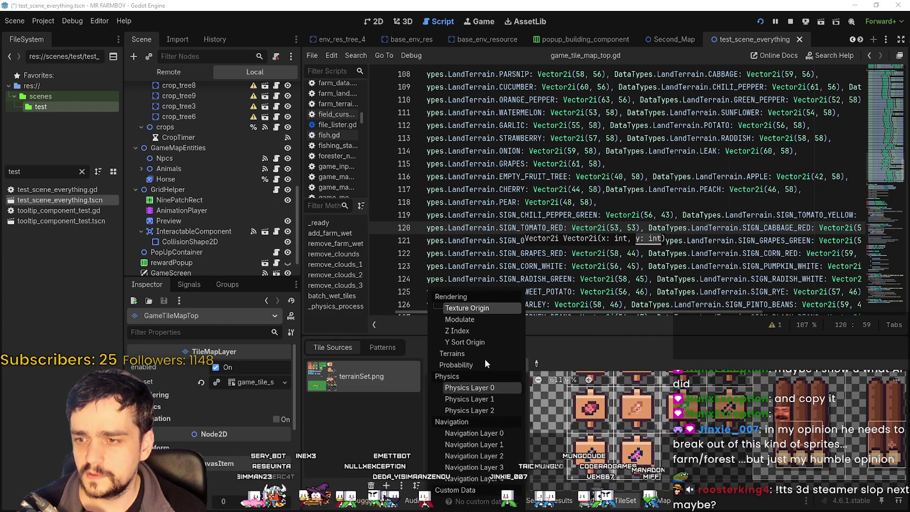
Save the scene, place a tree in the running game, then close the game window.
key("ctrl+s")
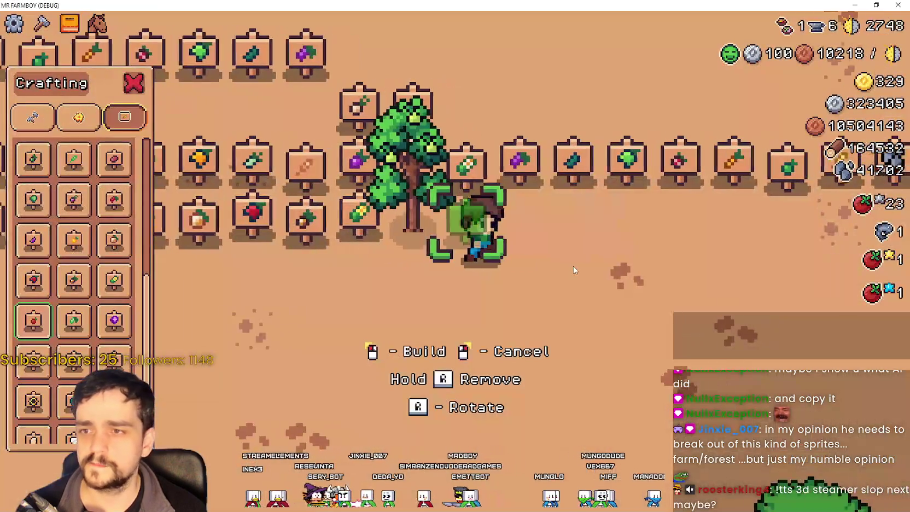
key("d")
left_click(598, 306)
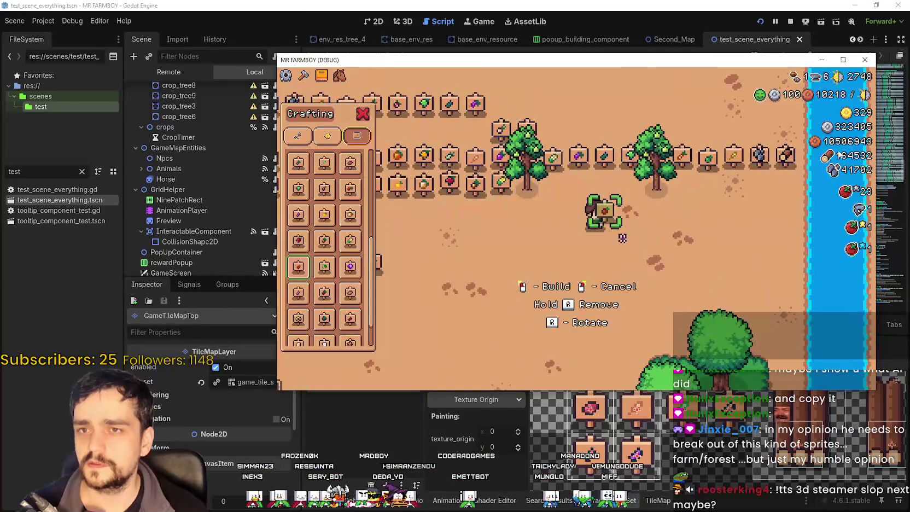
left_click(786, 23)
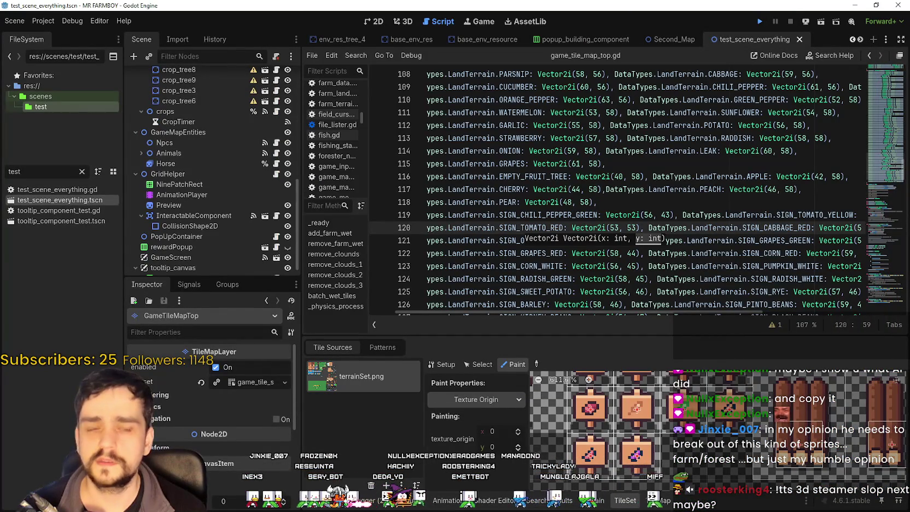
Relaunch the game with F5 and load Save 1 from the save selection.
key("F5")
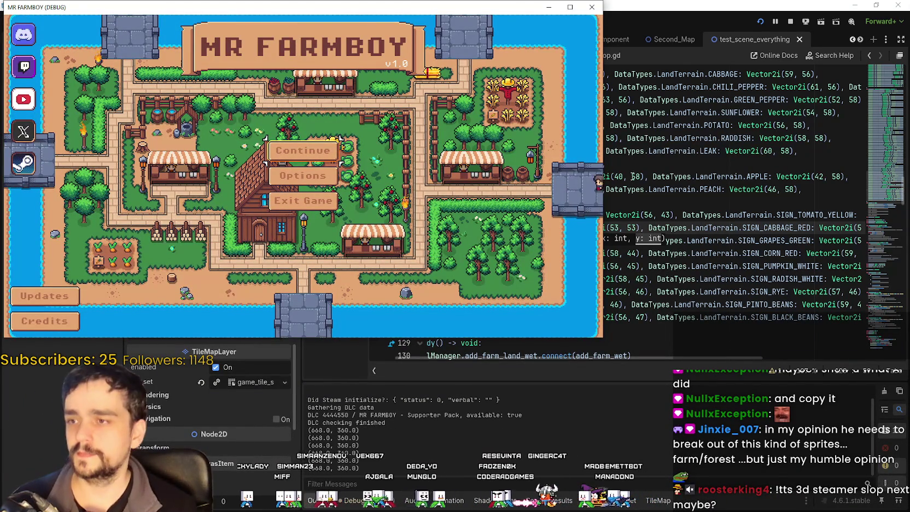
left_click(302, 150)
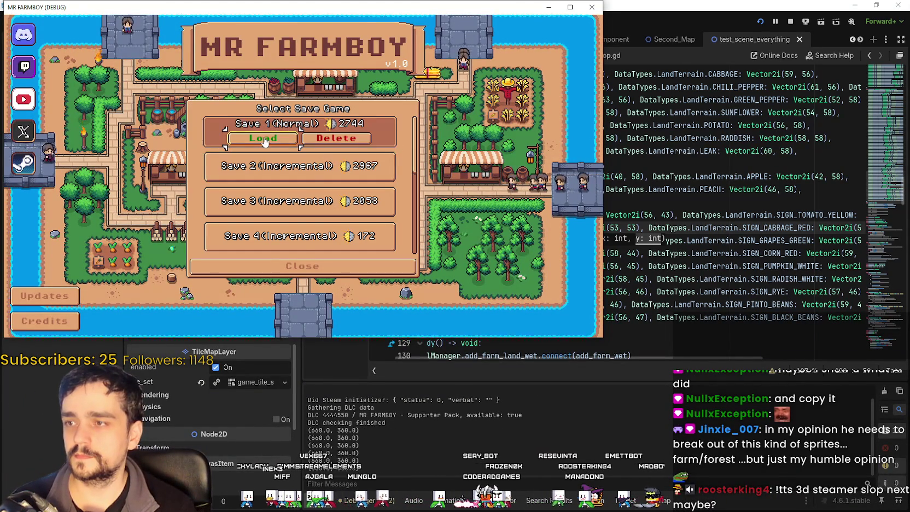
left_click(264, 140)
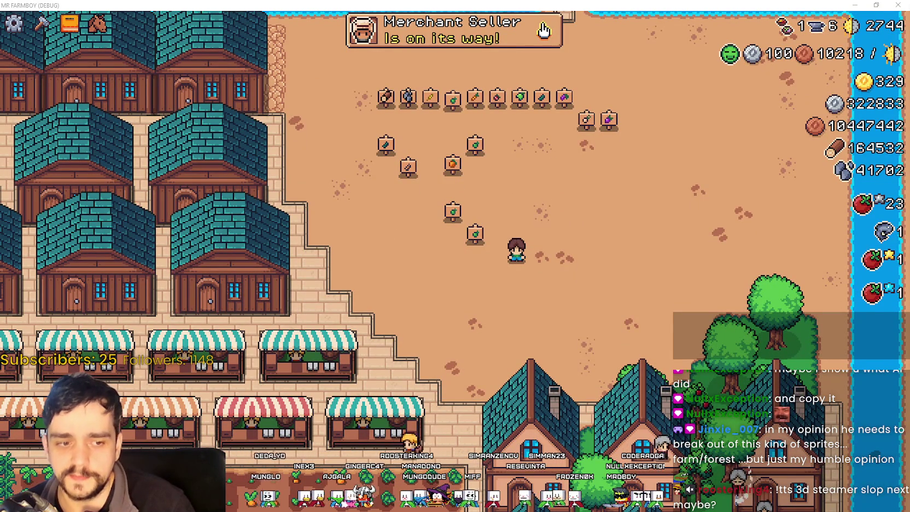
Check the Games.txt notes, then walk the farmer and open the Crafting panel's signs category.
key("alt+Tab")
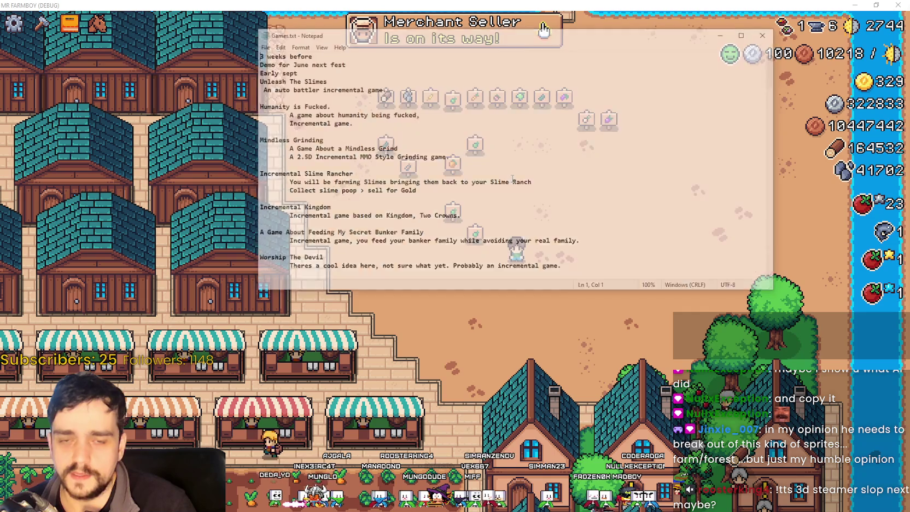
scroll(451, 138, "down", 4)
scroll(451, 139, "up", 4)
left_click(785, 36)
scroll(526, 252, "up", 3)
key("w")
scroll(529, 246, "down", 4)
scroll(520, 223, "up", 3)
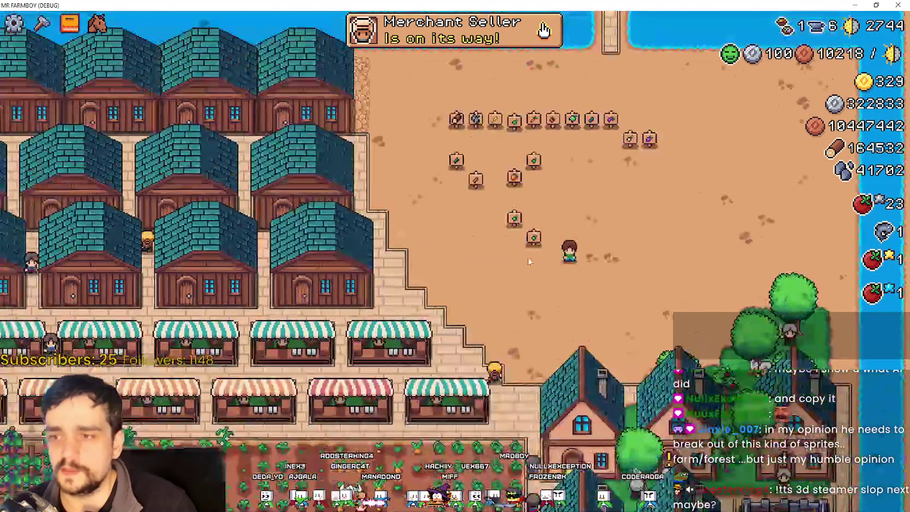
key("d")
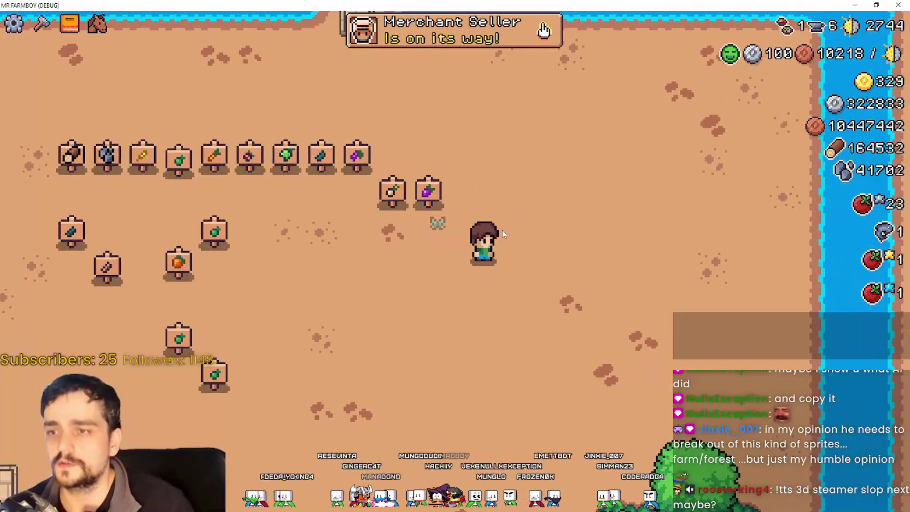
key("c")
key("a")
key("s")
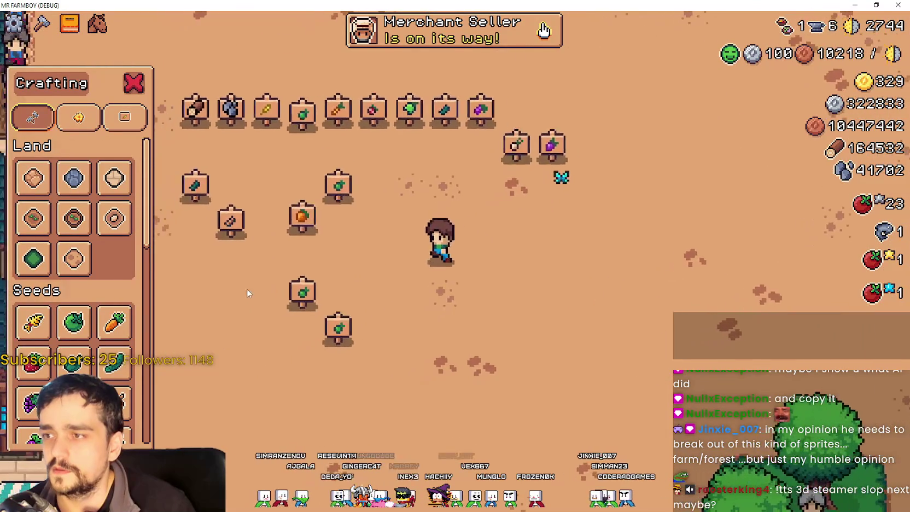
key("d")
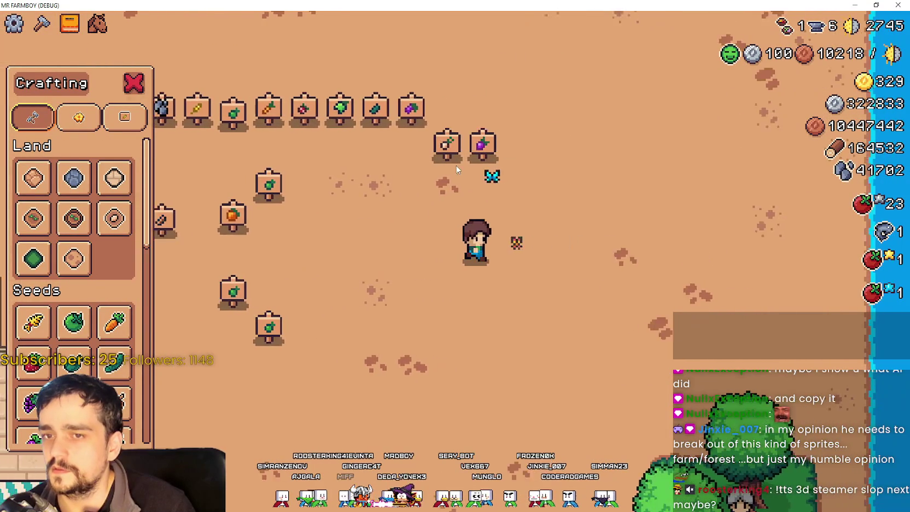
left_click(79, 117)
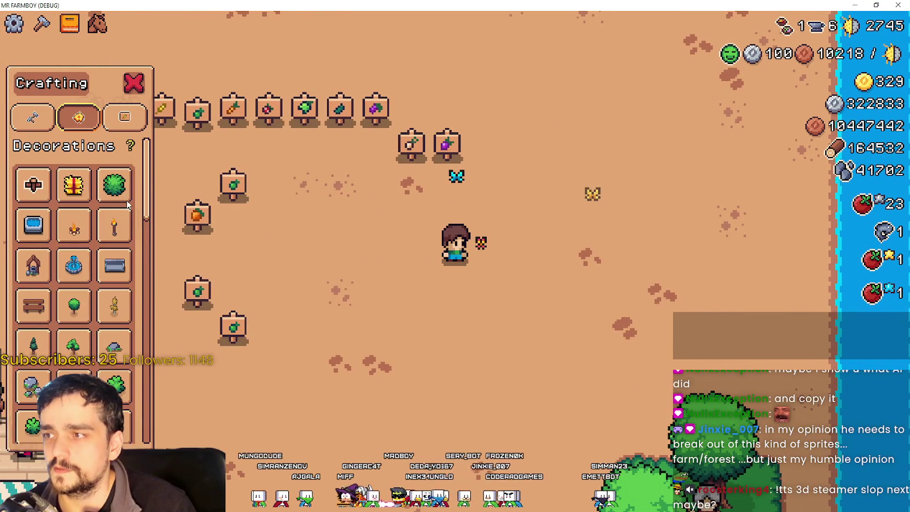
left_click(125, 117)
key("d")
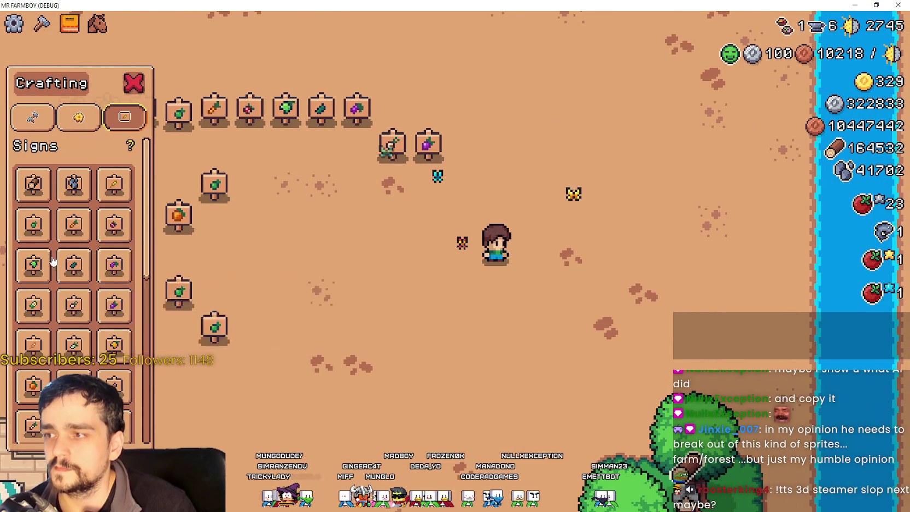
Place a Green Pepper sign and two Carrot signs in a row.
left_click(33, 225)
left_click(375, 294)
key("a")
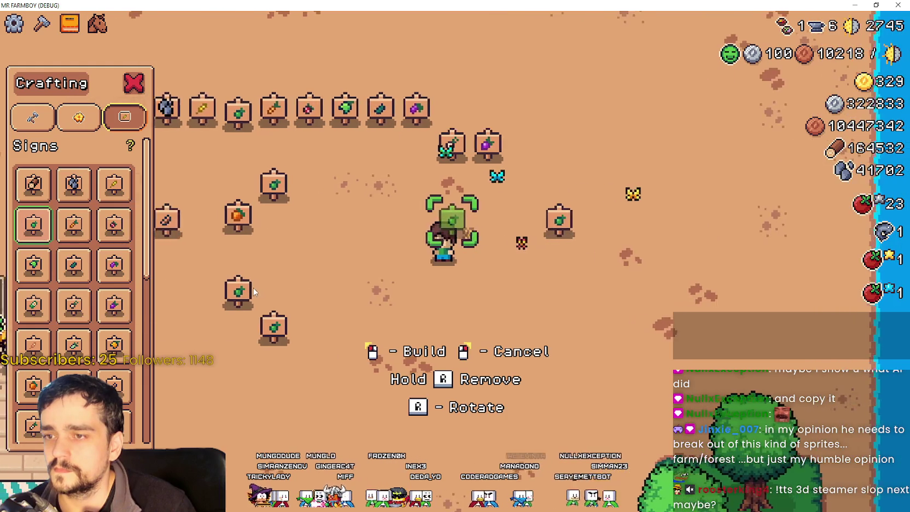
left_click(74, 224)
key("a")
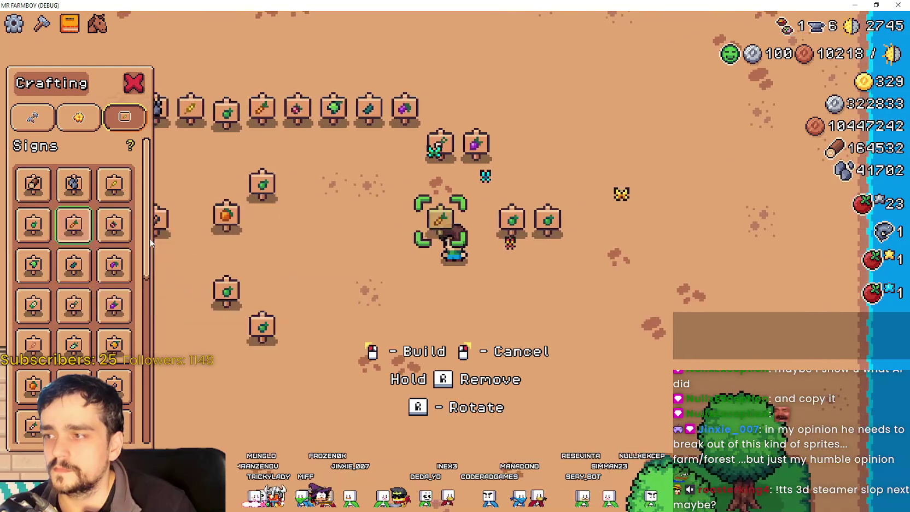
left_click(359, 276)
key("a")
left_click(359, 276)
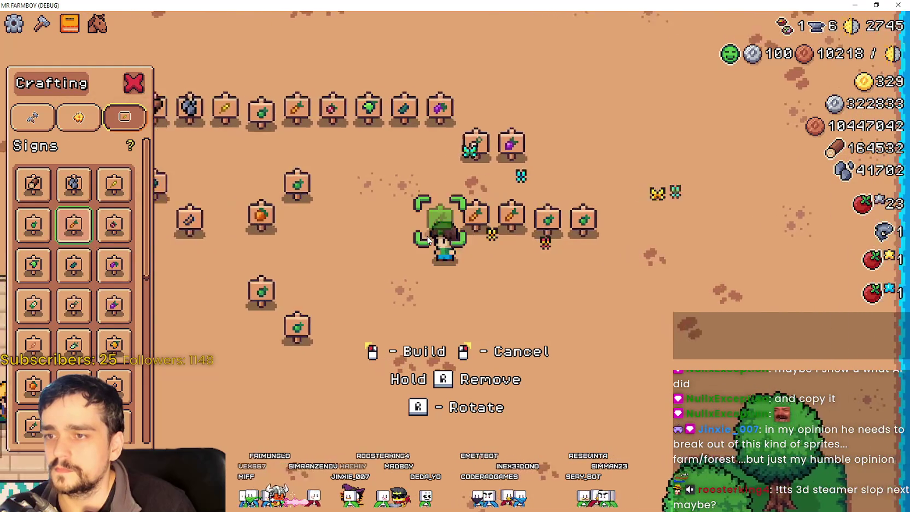
key("a")
scroll(364, 268, "up", 2)
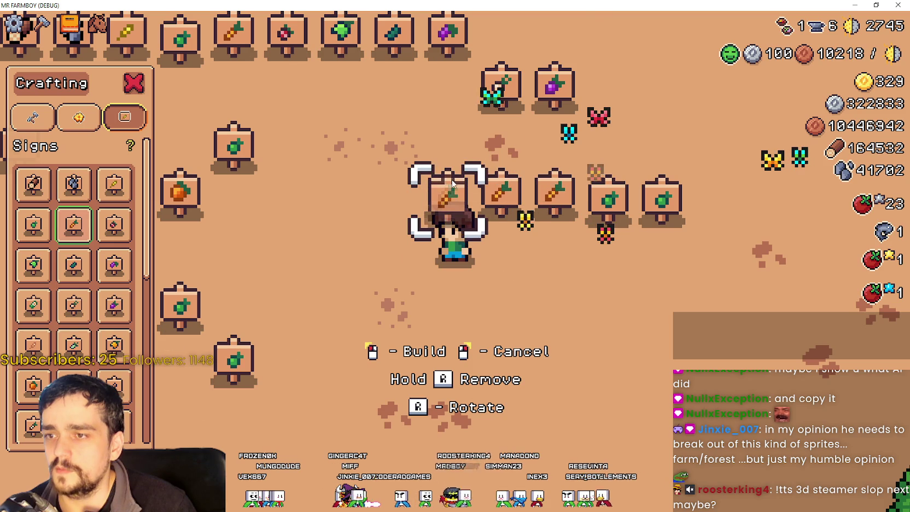
scroll(82, 342, "down", 3)
scroll(55, 383, "down", 2)
Build a red-fruit sign and a purple sign, then return to the editor.
left_click(33, 399)
left_click(561, 308)
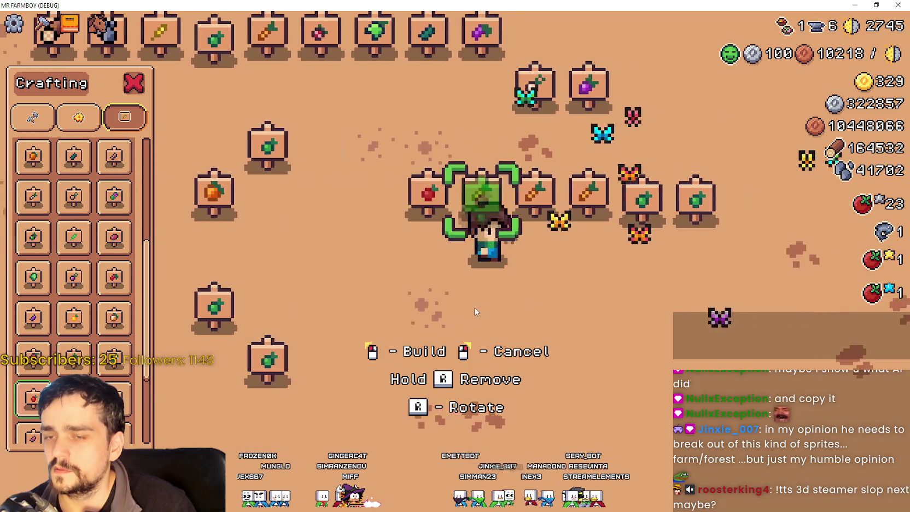
key("d")
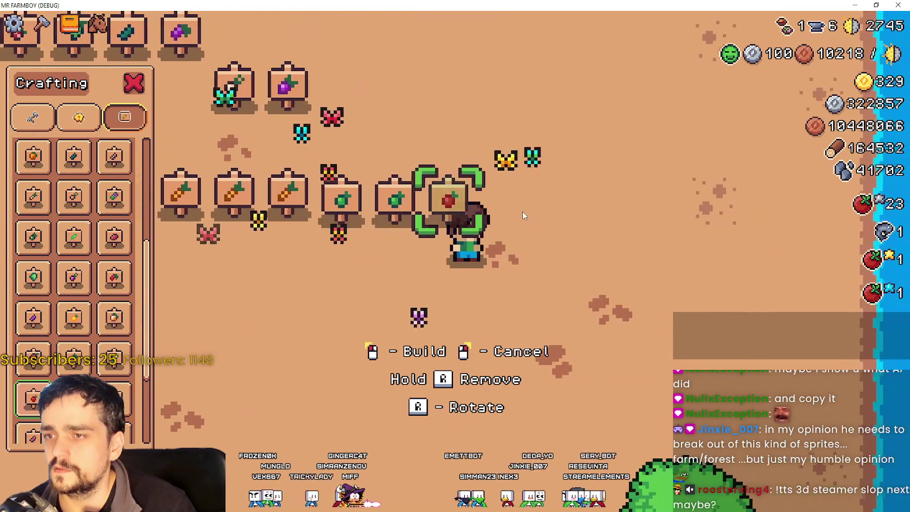
left_click(114, 399)
left_click(311, 351)
key("a")
key("a")
key("s")
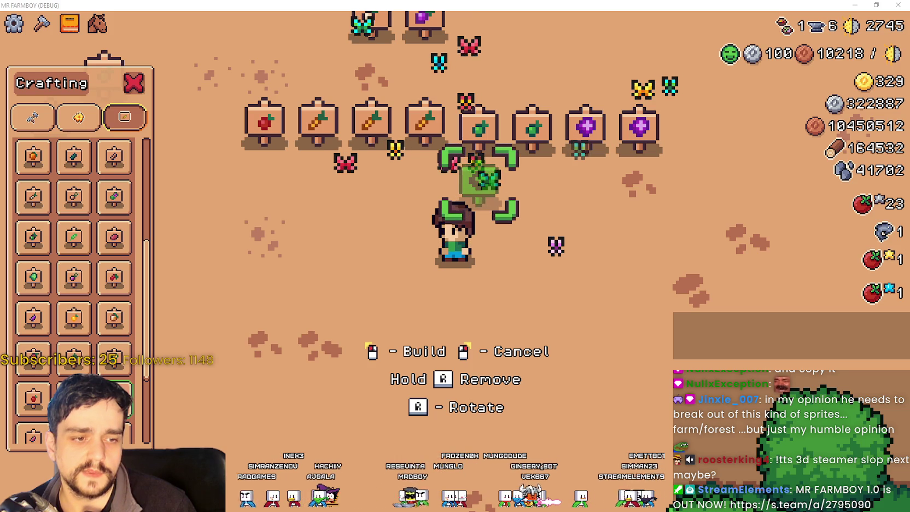
key("alt+Tab")
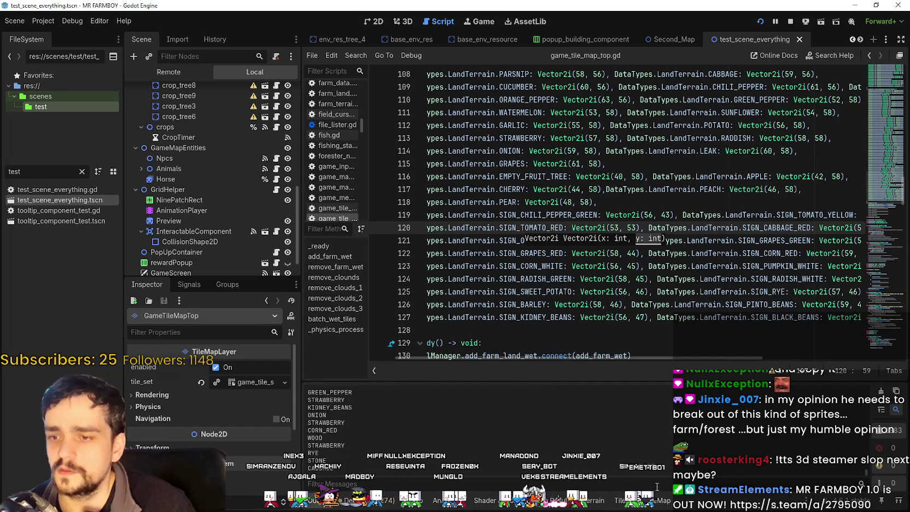
Enlarge the tile editing panel and select Texture Origin as the painted property.
left_click(666, 499)
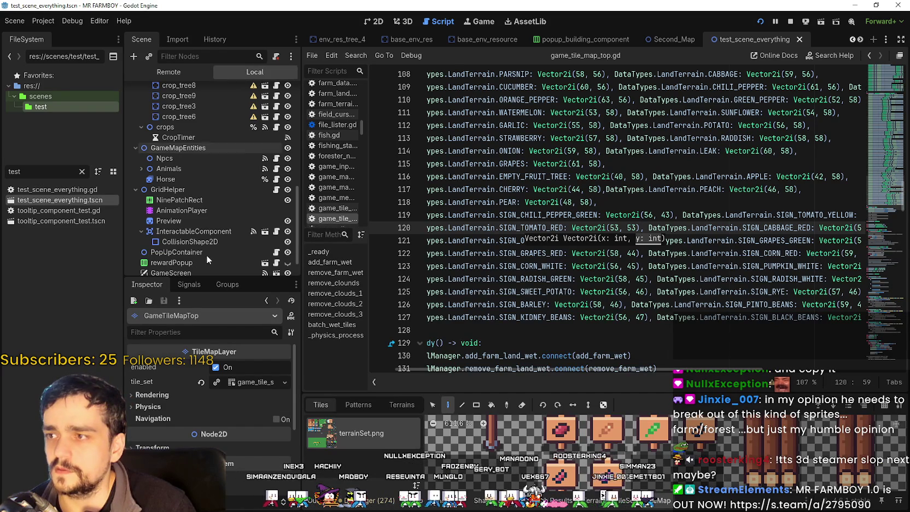
scroll(234, 257, "up", 5)
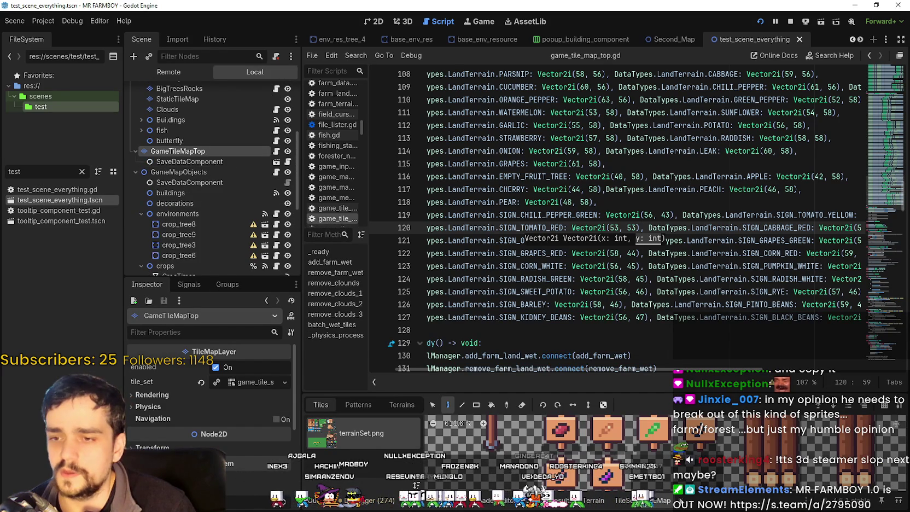
scroll(664, 454, "down", 4)
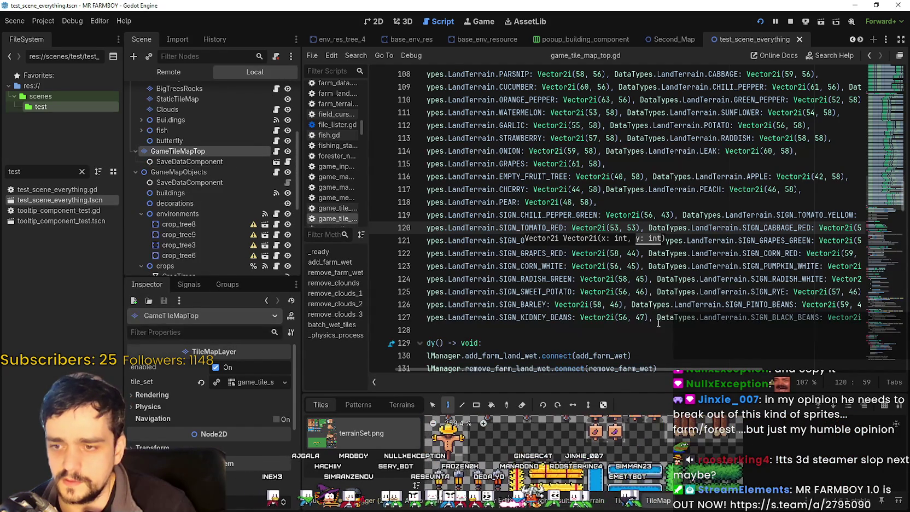
left_click_drag(664, 392, 663, 204)
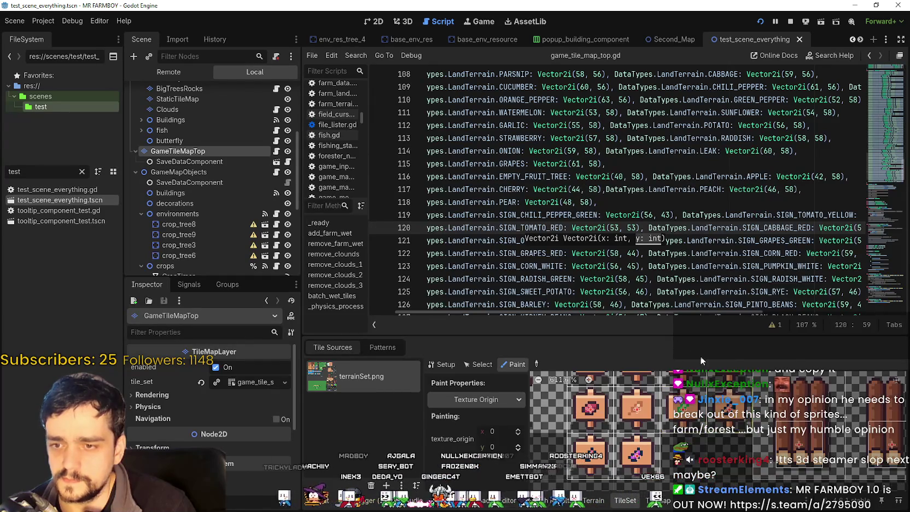
left_click(476, 252)
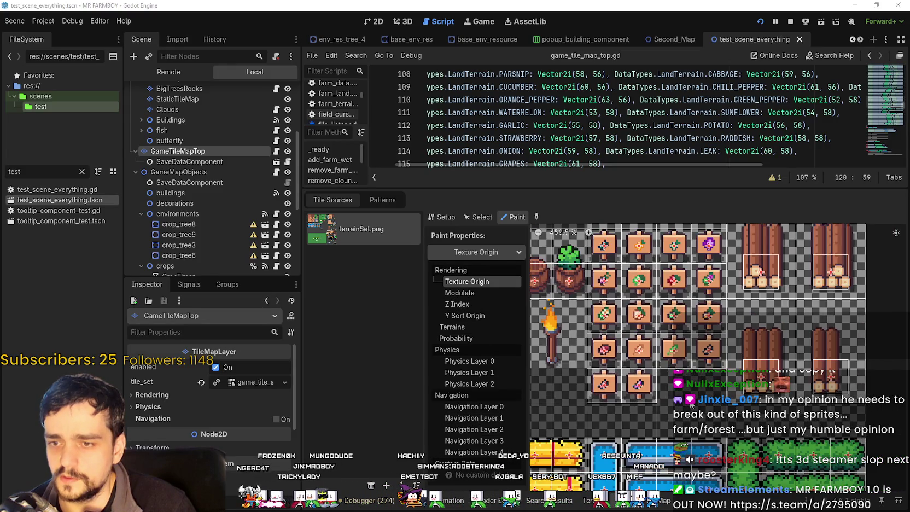
scroll(687, 359, "down", 2)
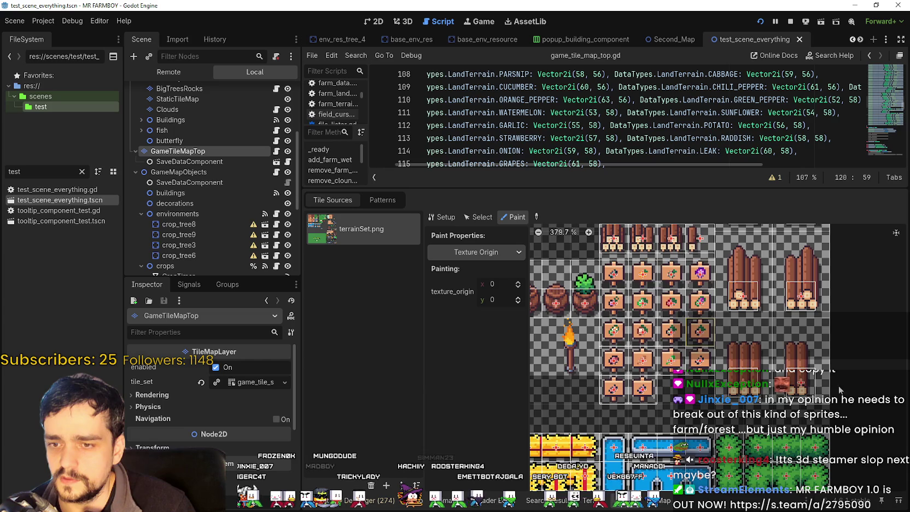
scroll(842, 410, "down", 5)
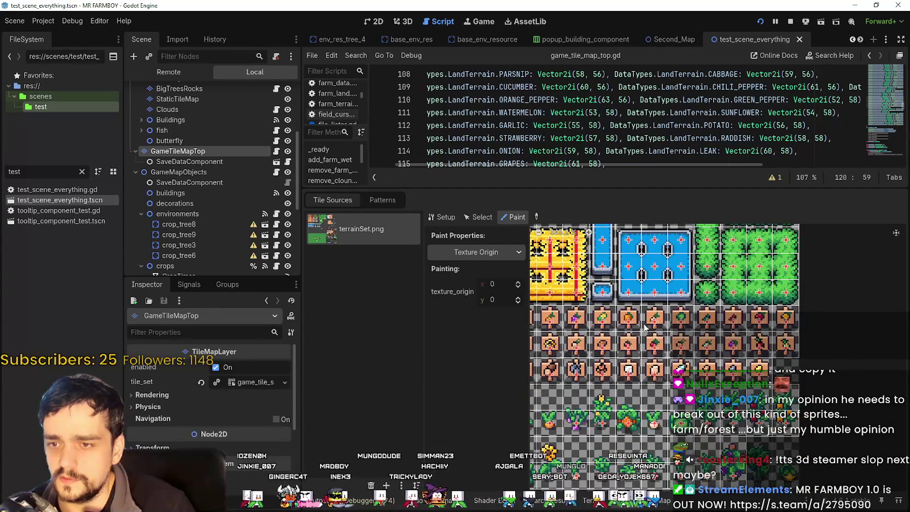
scroll(665, 311, "up", 3)
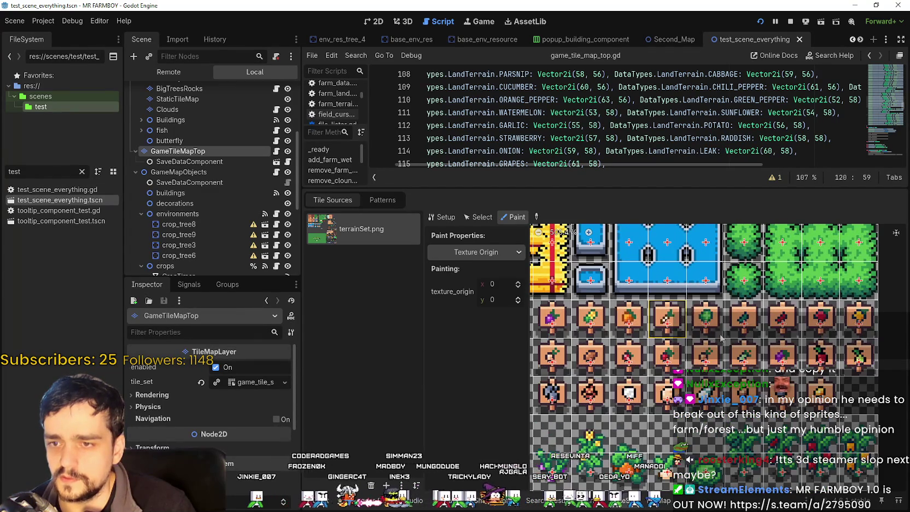
scroll(856, 303, "down", 3)
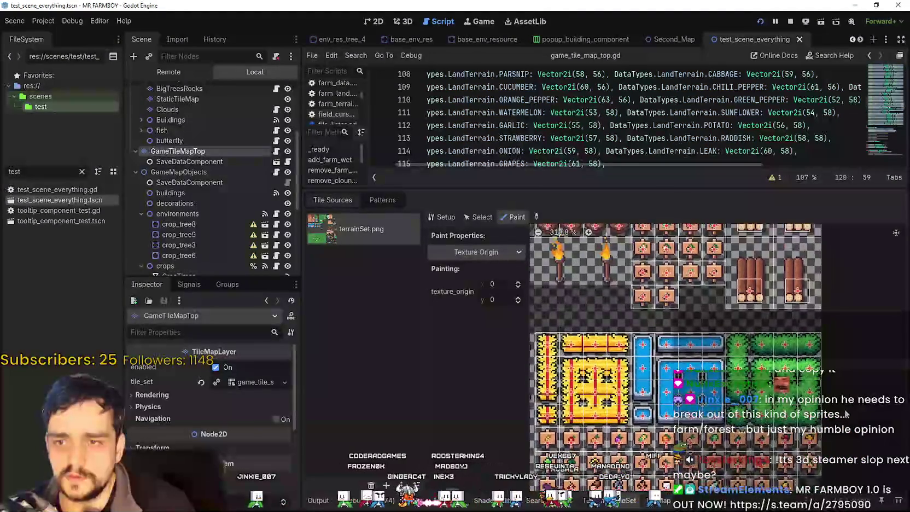
Set the texture origin y to 2 and paint it onto two sign tiles.
mouse_move(665, 249)
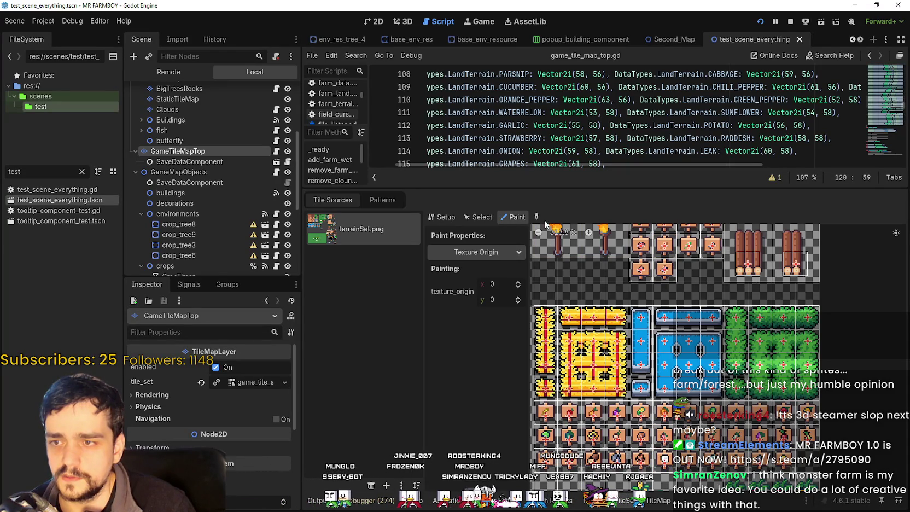
mouse_move(659, 277)
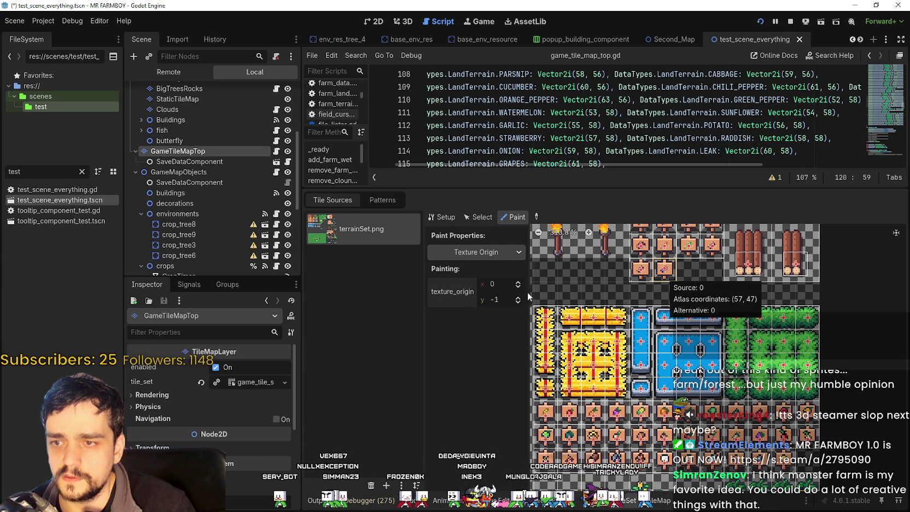
double_click(518, 299)
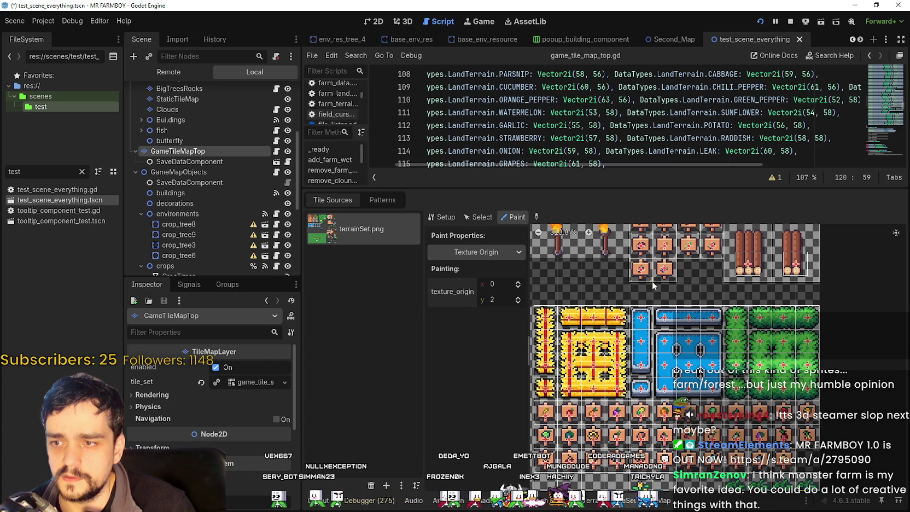
mouse_move(664, 277)
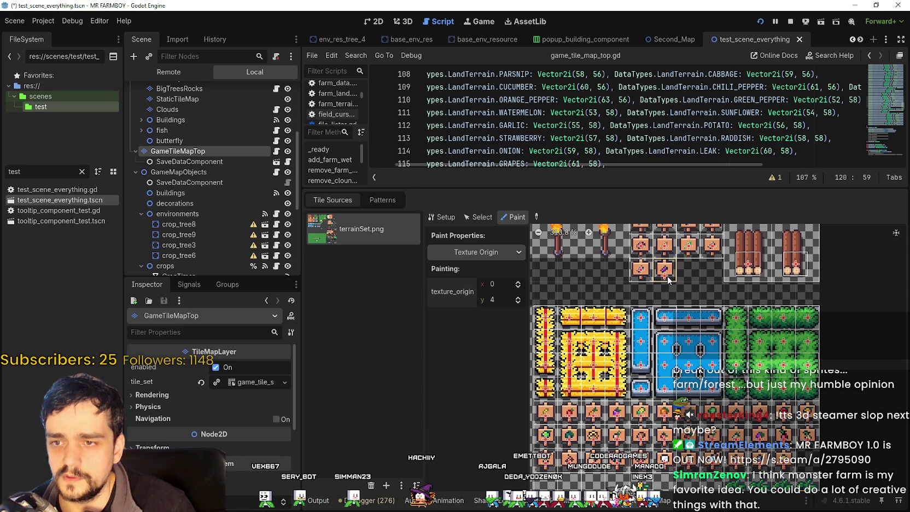
left_click(516, 302)
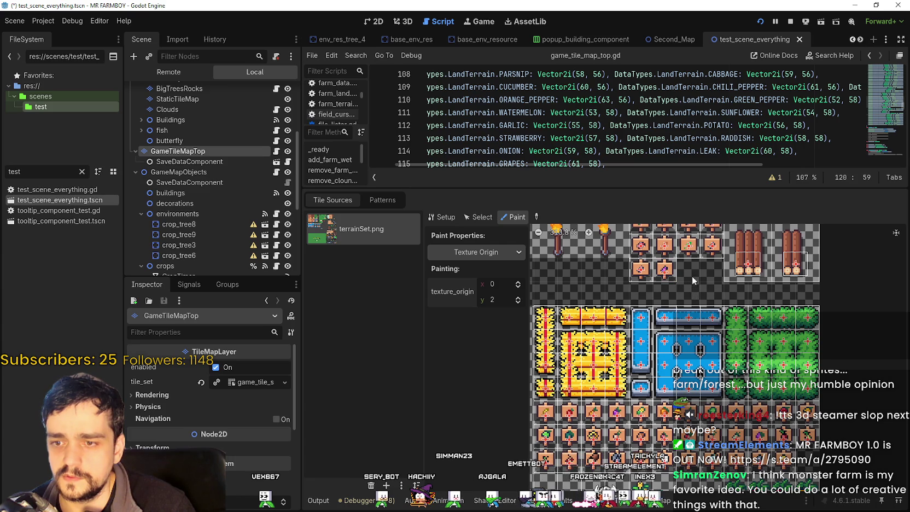
scroll(645, 366, "up", 3)
left_click(629, 367)
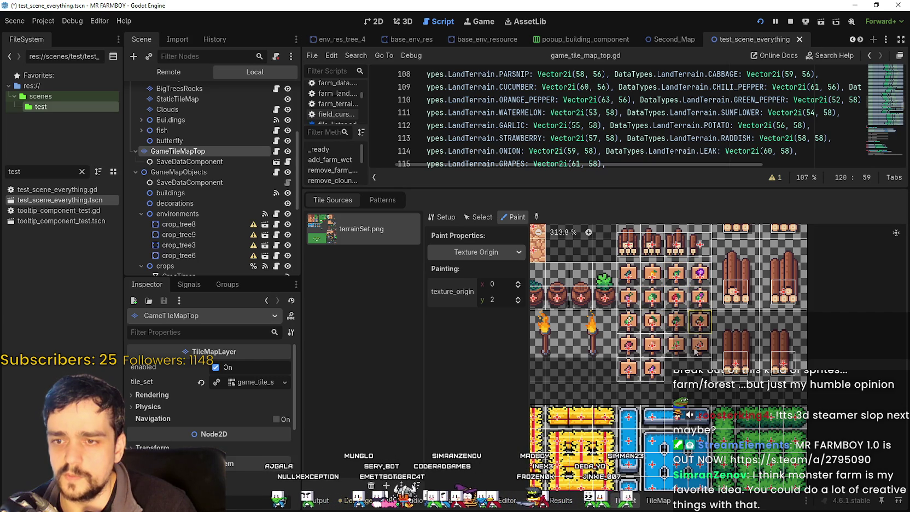
left_click(645, 352)
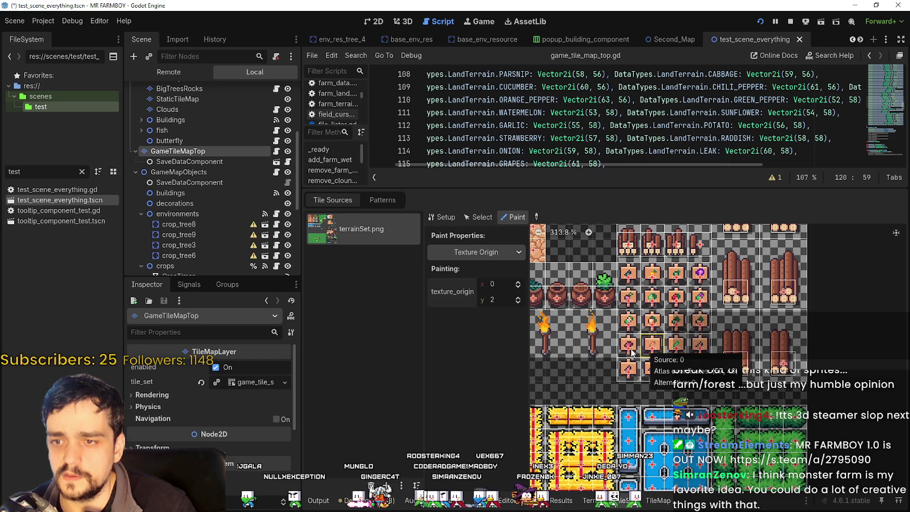
key("alt+Tab")
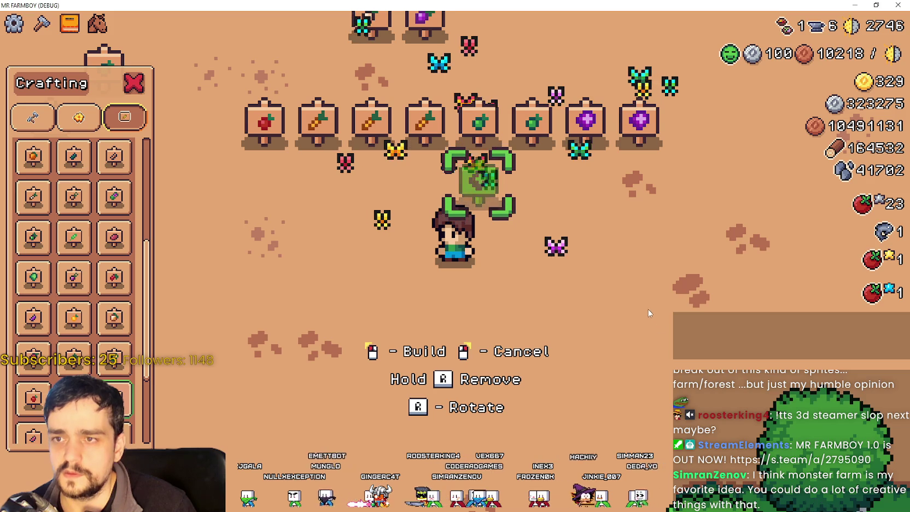
Save test_scene_everything.tscn with the sign origin change and return to the running game.
scroll(642, 301, "down", 2)
key("d")
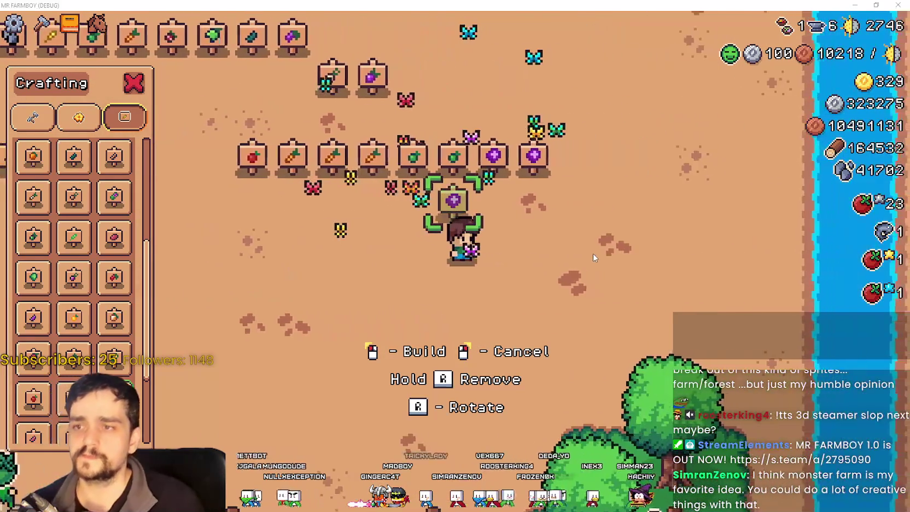
key("alt+Tab")
key("ctrl+s")
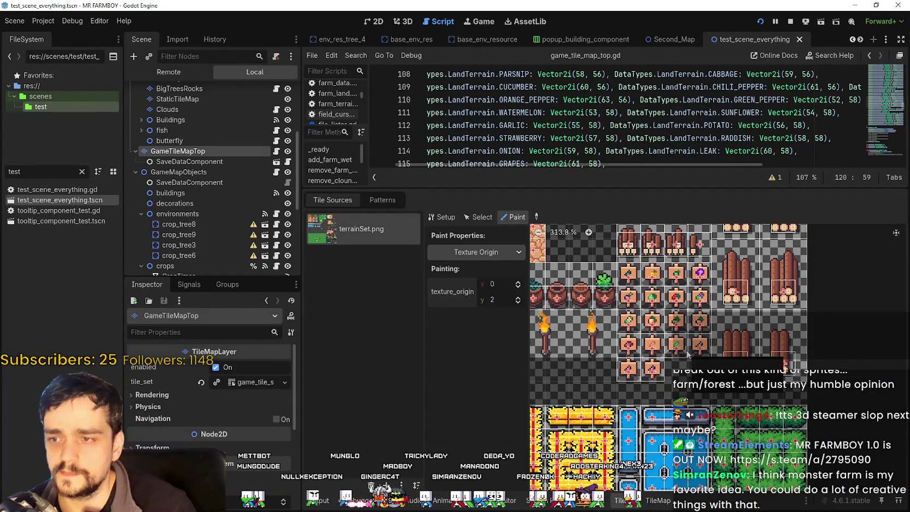
key("alt+Tab")
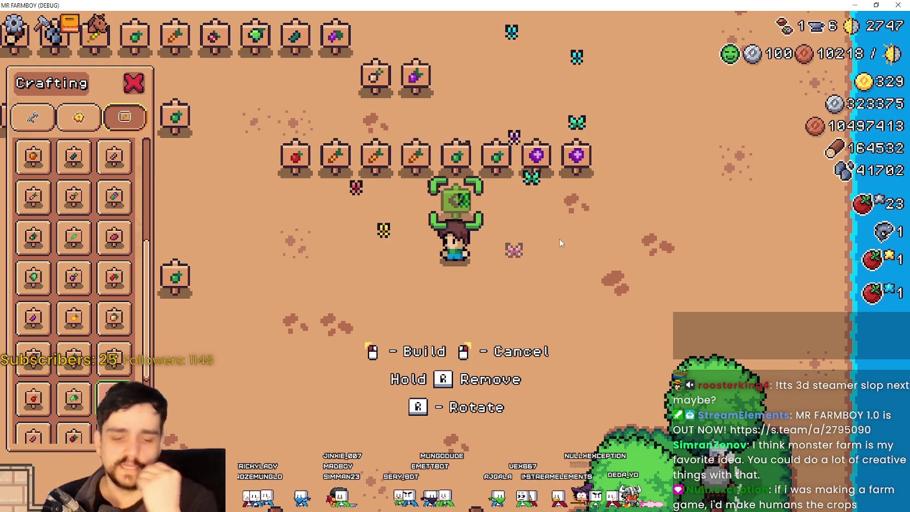
Cancel the sign preview and choose the Animal Tile from the Crafting Land list.
right_click(517, 194)
scroll(68, 218, "down", 3)
scroll(65, 207, "up", 10)
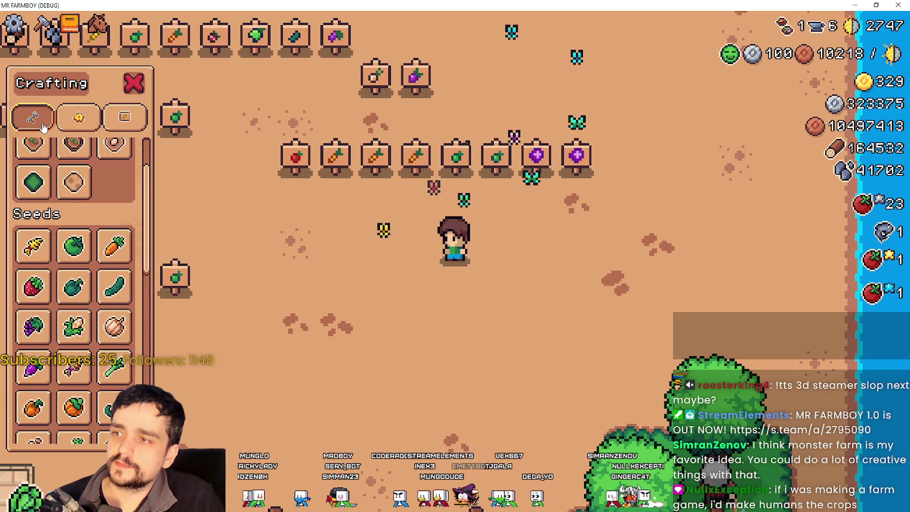
left_click(73, 218)
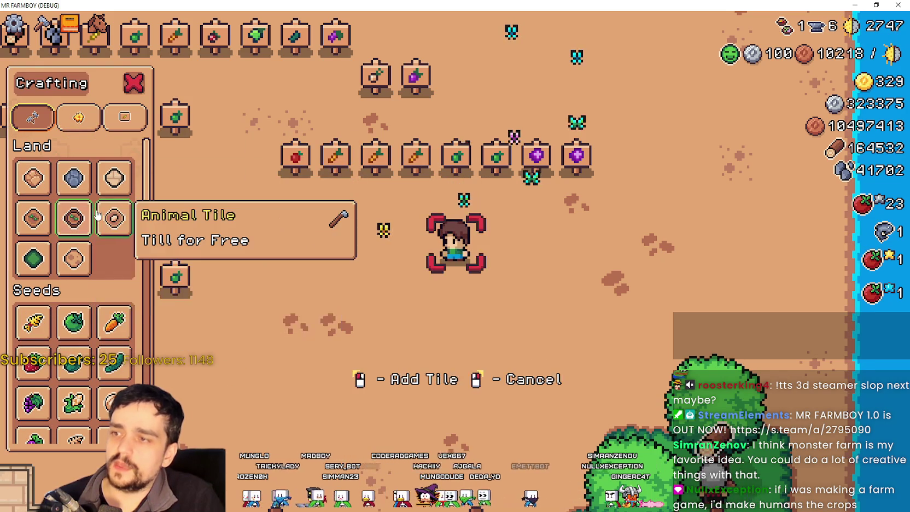
left_click(115, 218)
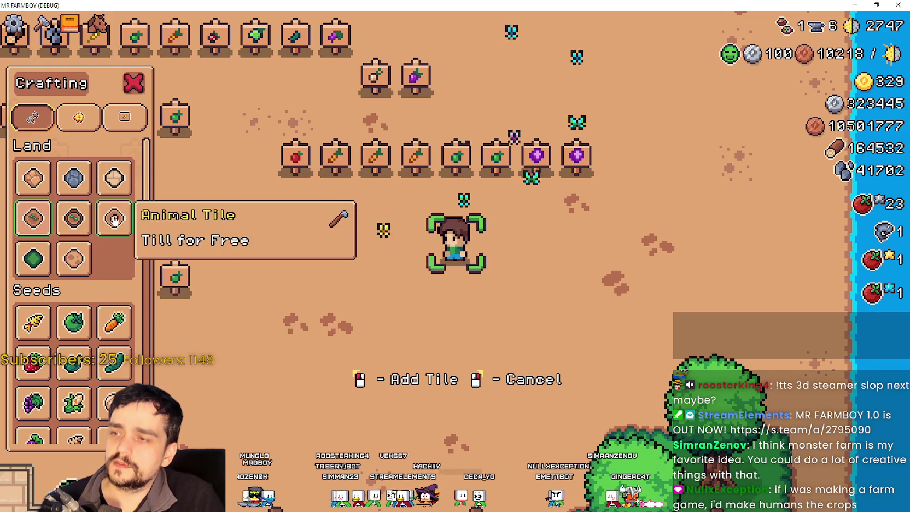
Walk the farmer with WASD to till a square patch below the sign rows.
key("s")
key("a")
key("s")
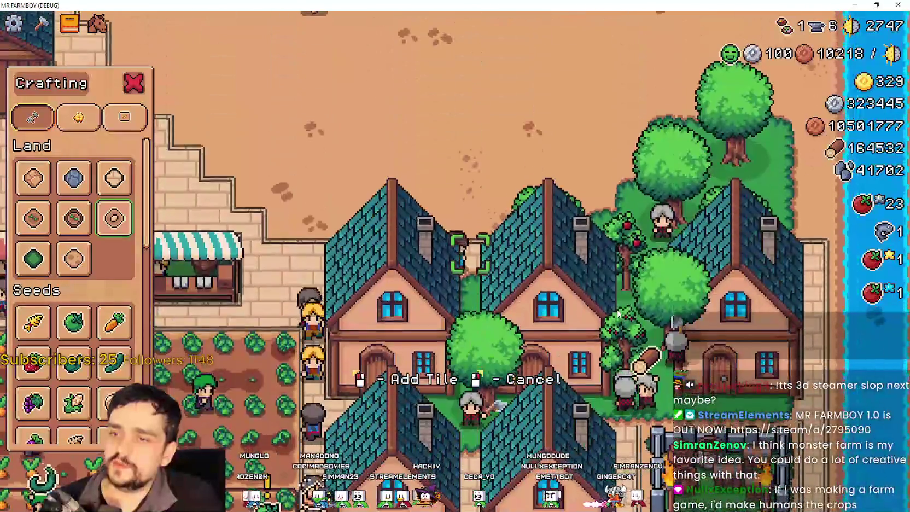
key("w")
key("d")
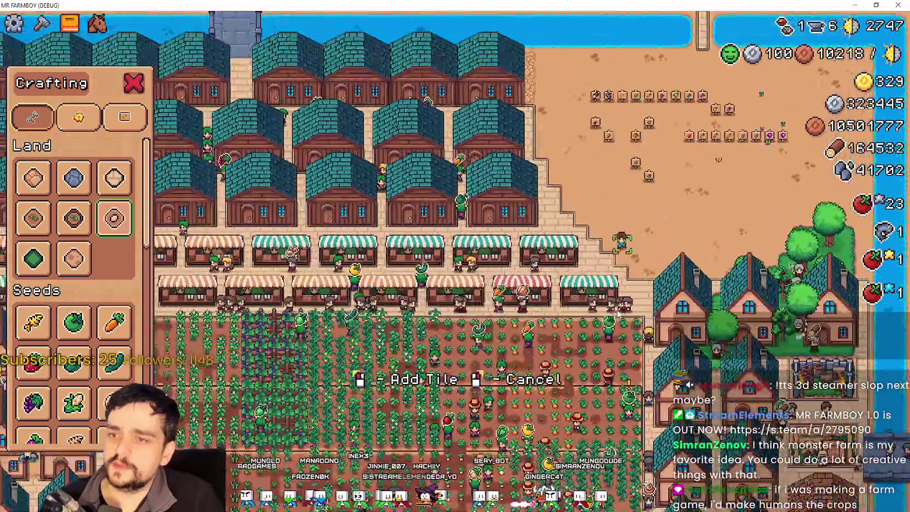
scroll(618, 313, "down", 5)
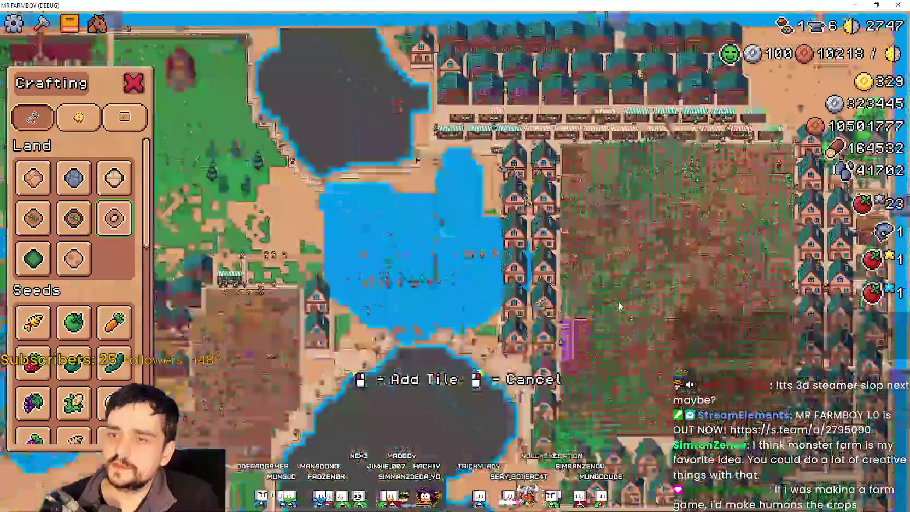
scroll(623, 304, "up", 6)
scroll(626, 298, "down", 5)
scroll(623, 291, "up", 7)
scroll(633, 270, "down", 5)
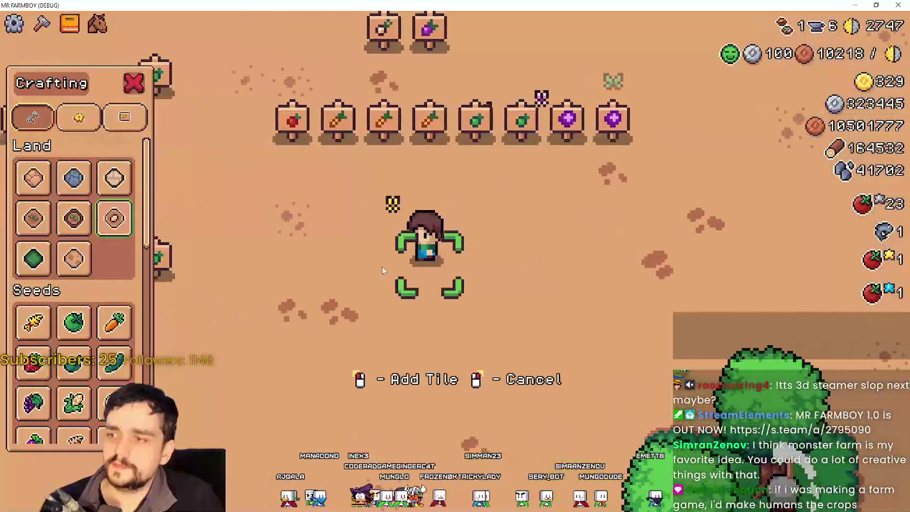
scroll(458, 296, "up", 6)
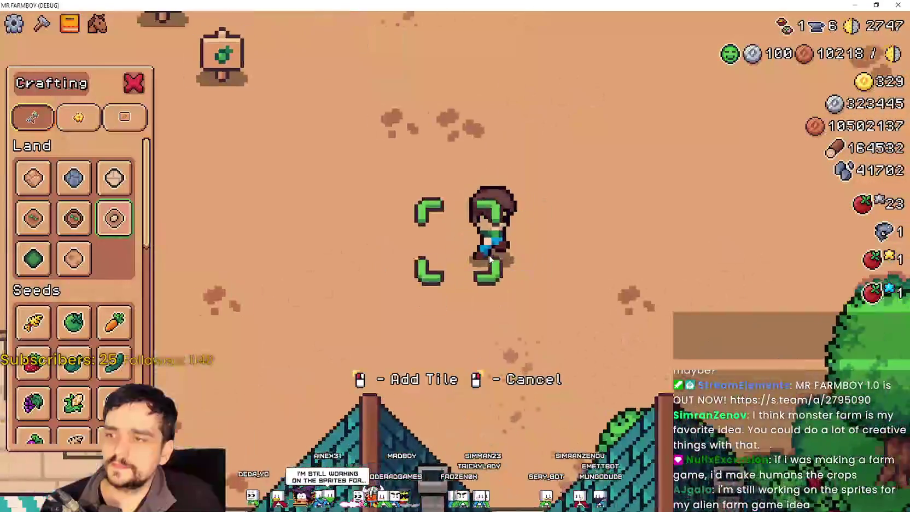
Walk back and forth across the plot to finish the square tilled patch.
key("d")
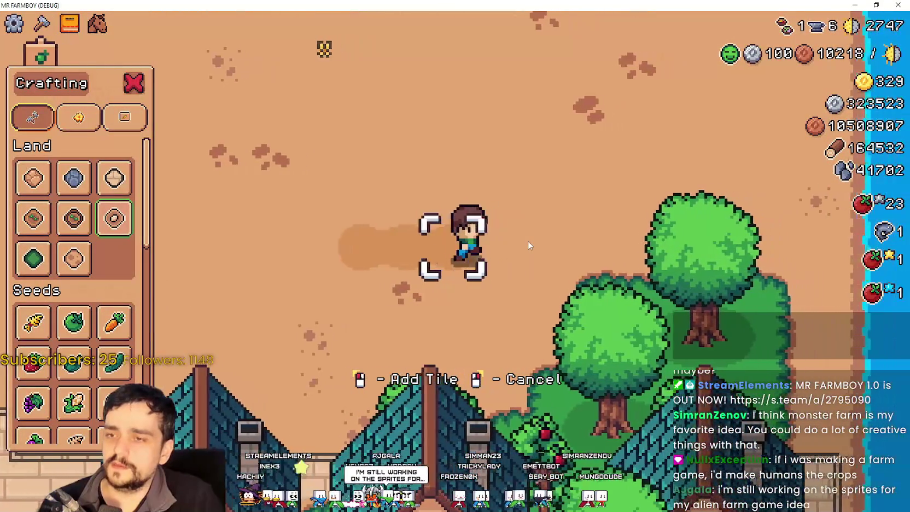
key("w")
key("a")
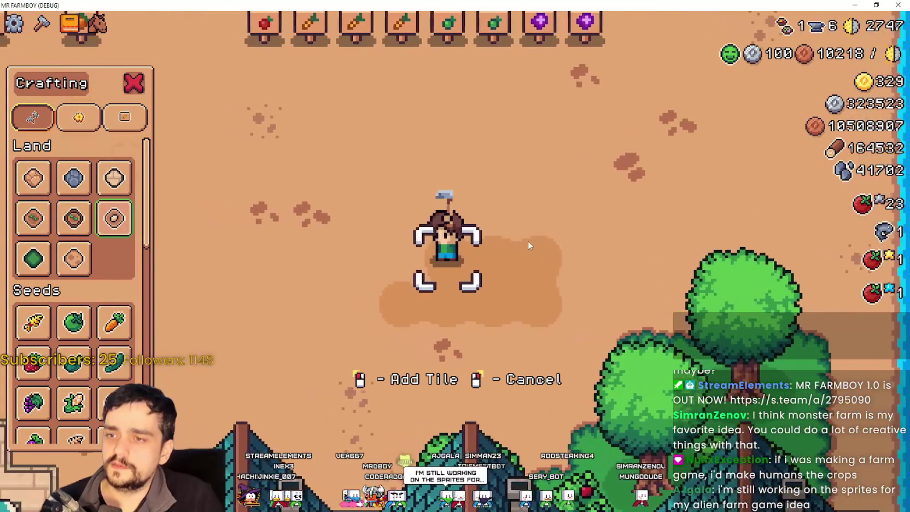
key("w")
key("d")
key("w")
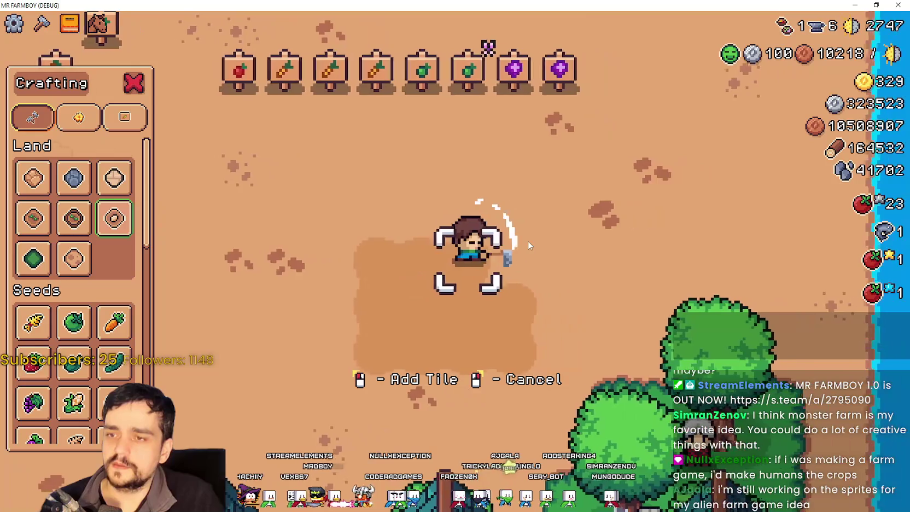
key("a")
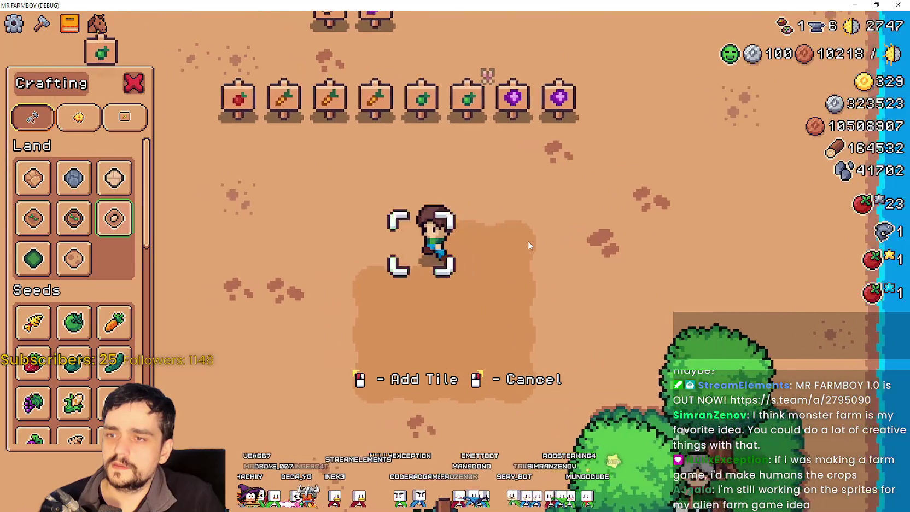
key("s")
key("w")
key("d")
key("s")
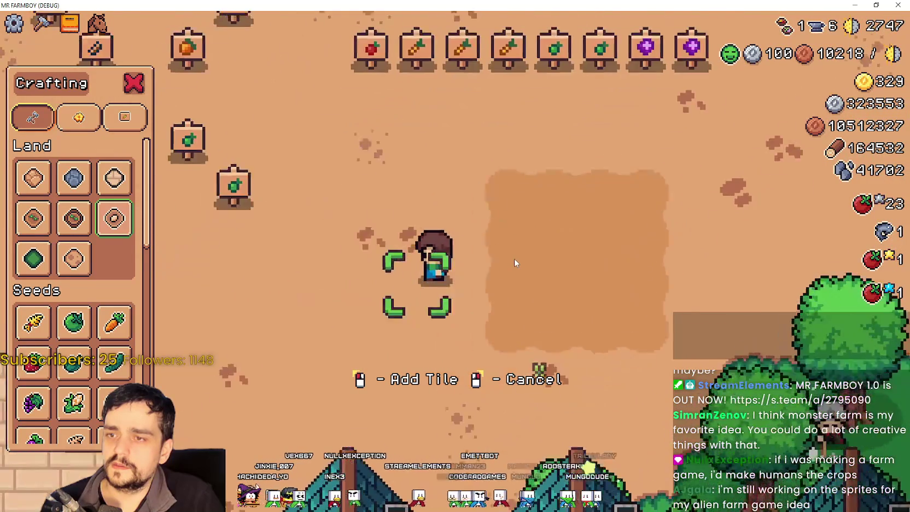
key("a")
key("a")
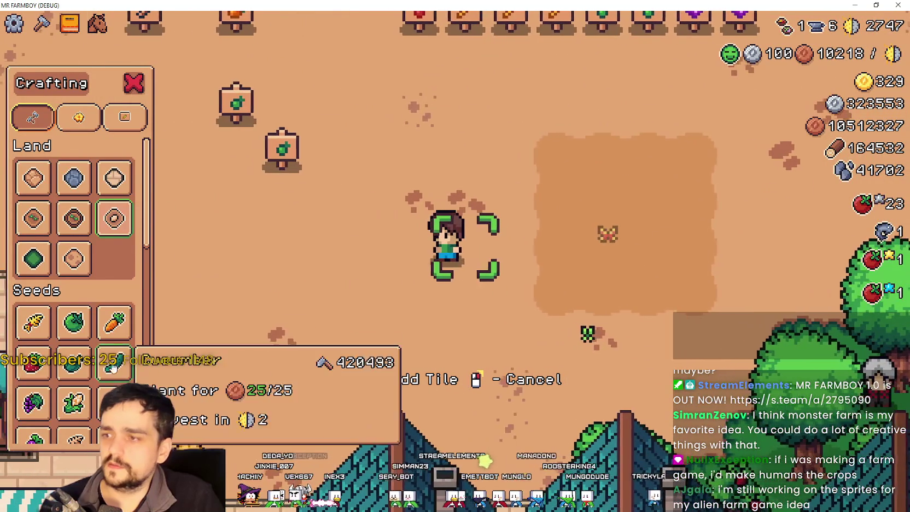
Switch the Crafting list to Decorations and choose the Wood Fence.
scroll(74, 328, "down", 5)
left_click(79, 117)
left_click(125, 116)
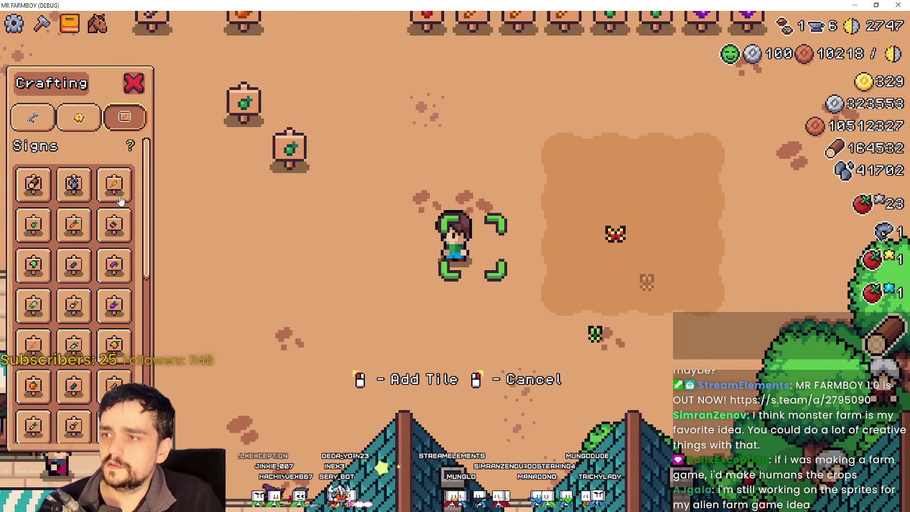
left_click(79, 116)
scroll(84, 161, "up", 2)
scroll(93, 274, "down", 5)
scroll(104, 367, "down", 10)
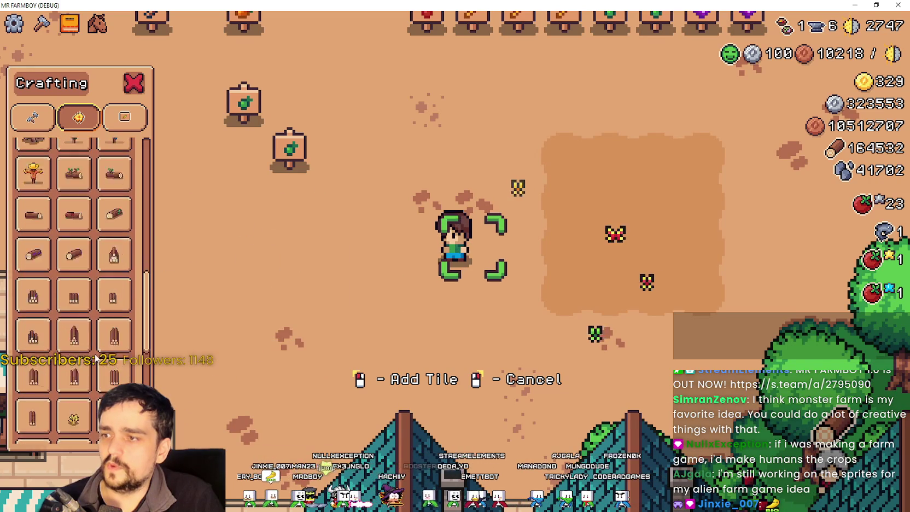
scroll(97, 356, "up", 10)
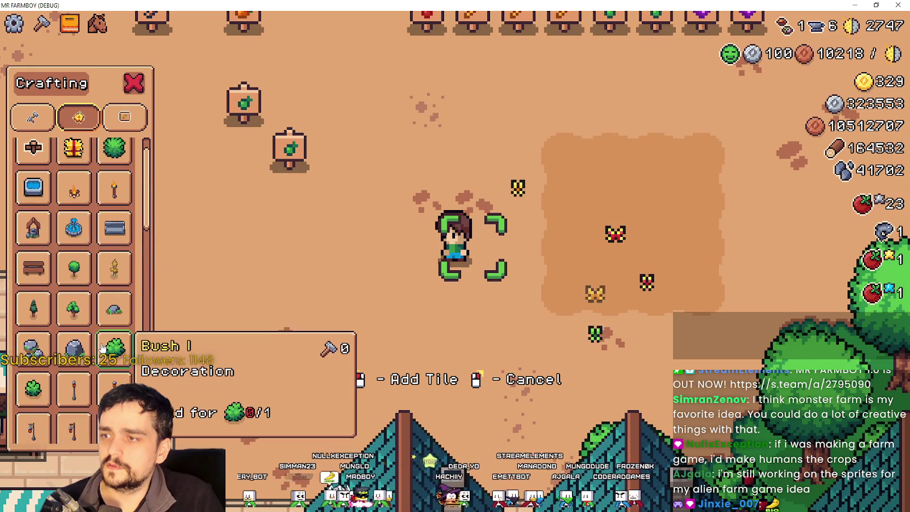
left_click(30, 182)
Build wood fence down the pen's left side and along its bottom edge.
key("s")
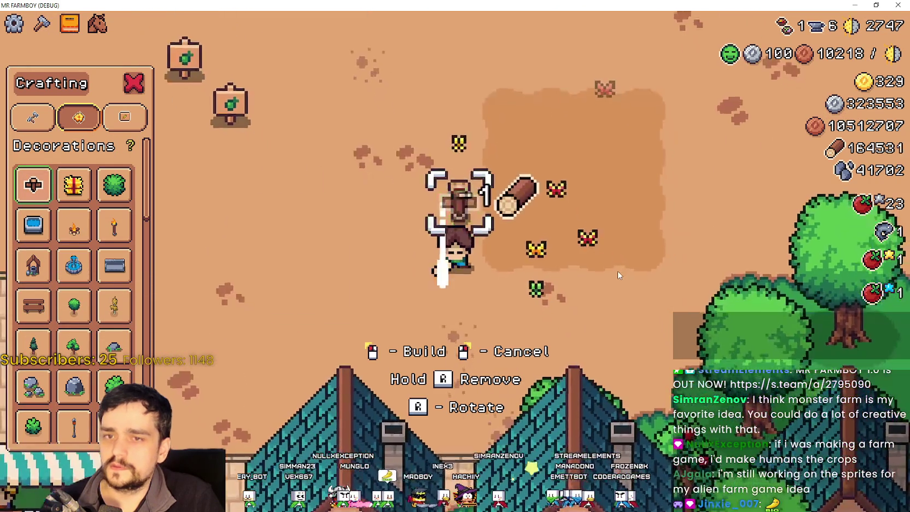
left_click(617, 271)
key("d")
left_click(617, 263)
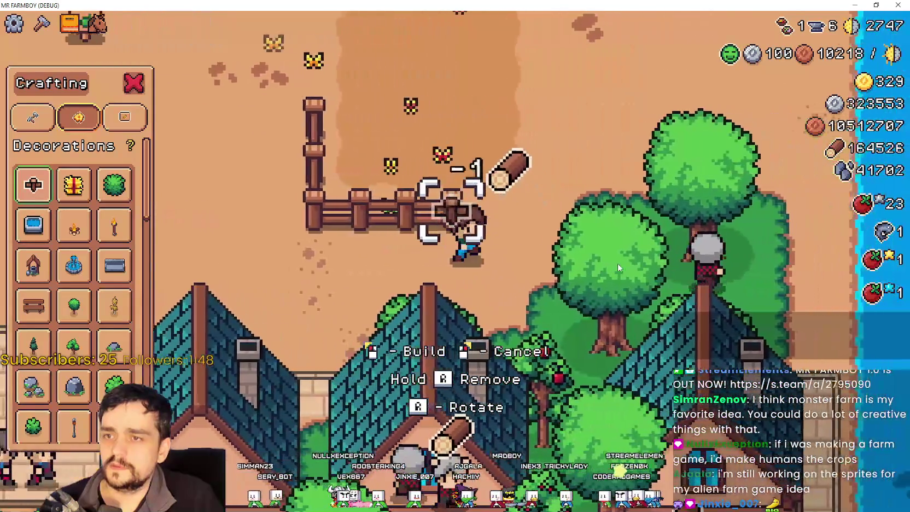
key("d")
left_click(616, 263)
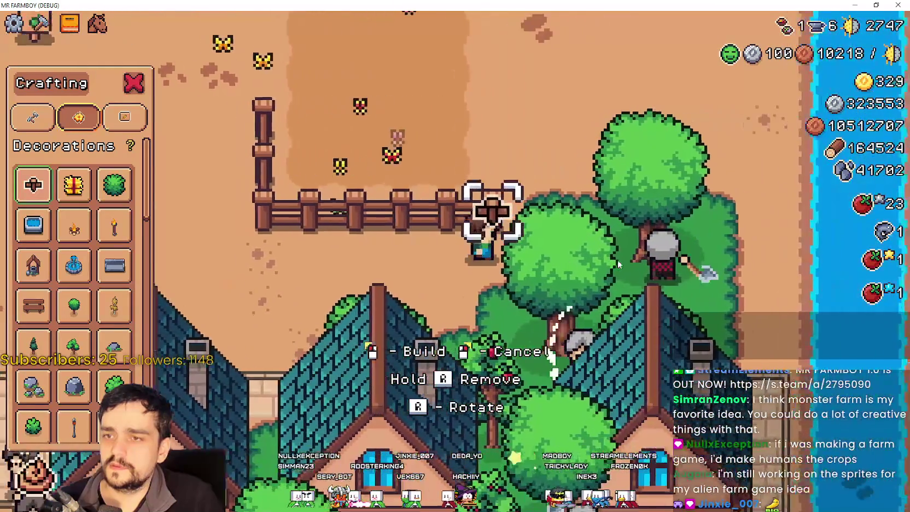
left_click(616, 265)
Fence the right side and top edge, leaving a gap in the top side.
key("w")
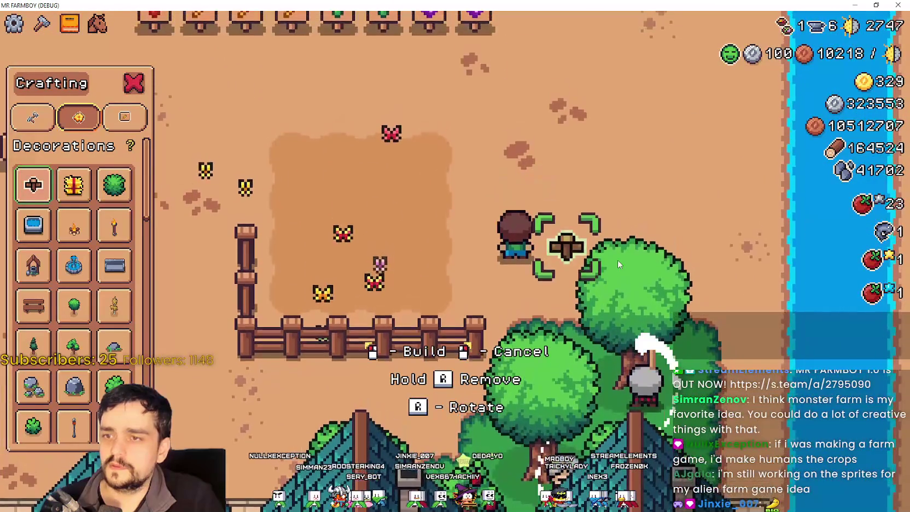
key("w")
left_click(618, 258)
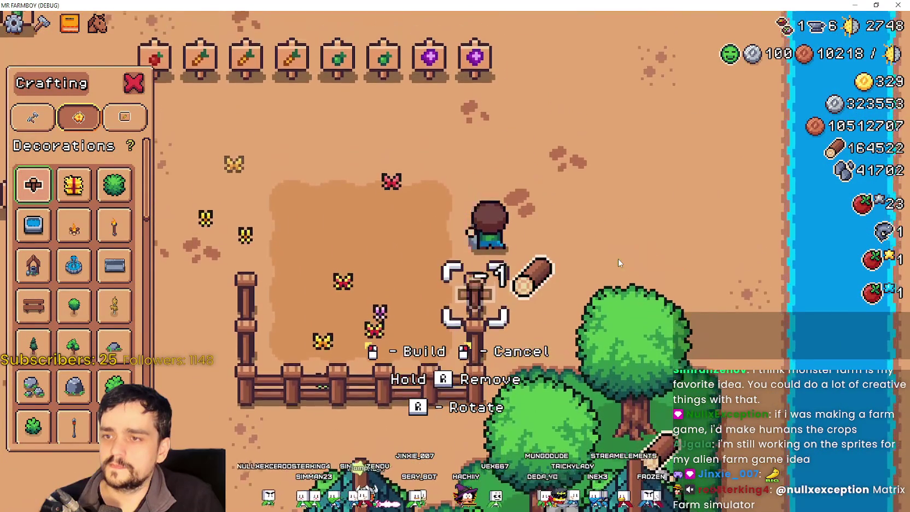
key("w")
left_click(618, 258)
key("a")
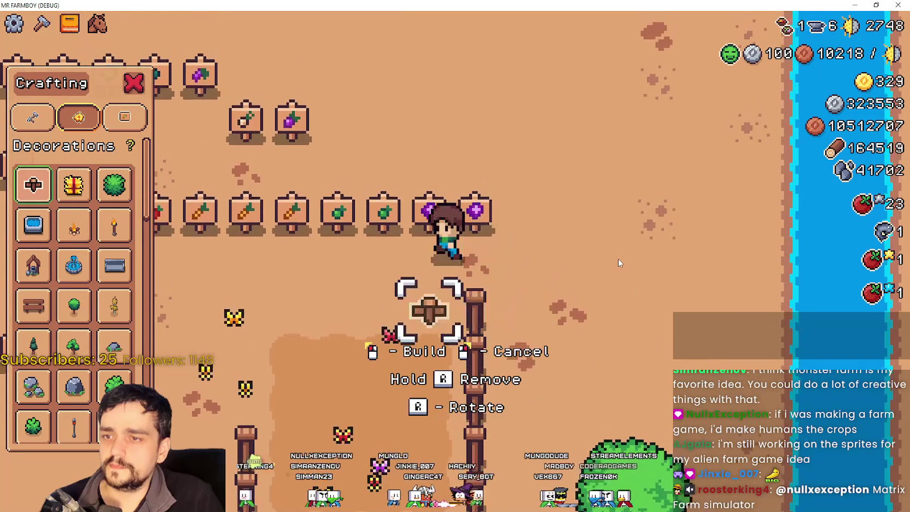
key("a")
left_click(618, 258)
key("s")
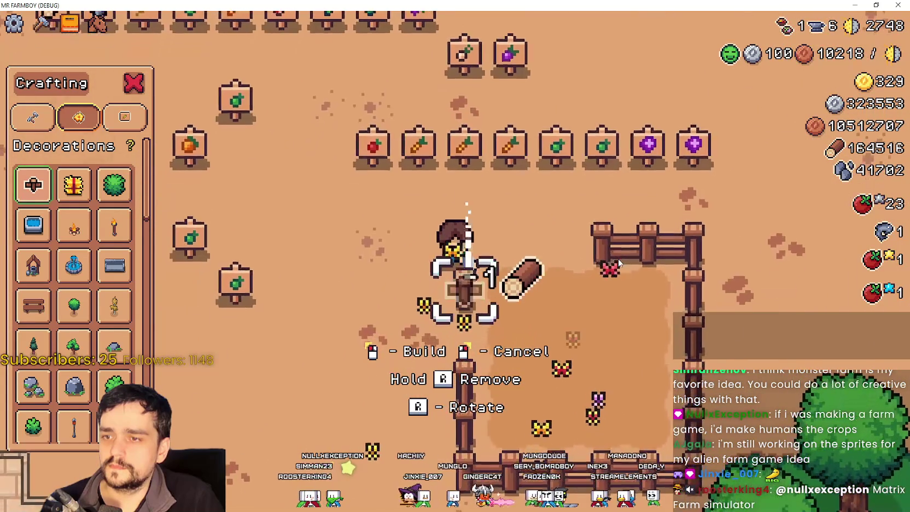
left_click(618, 262)
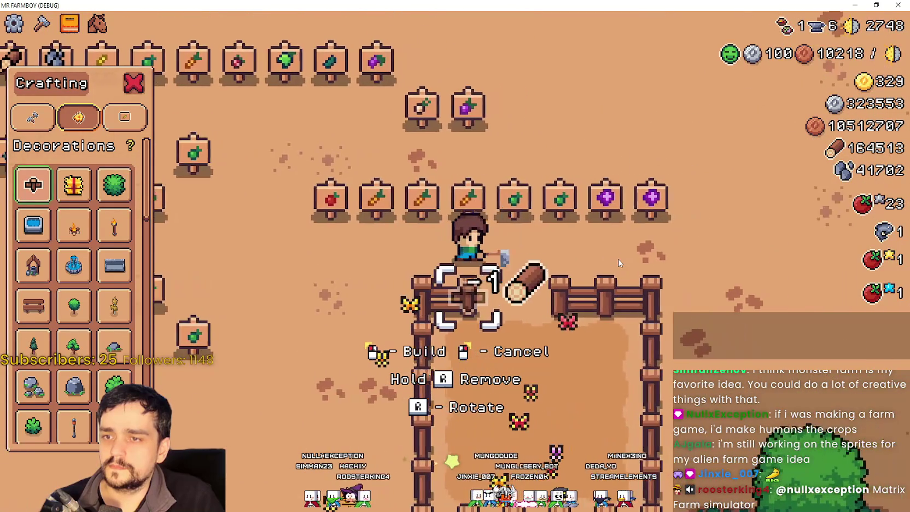
left_click(618, 260)
key("w")
key("d")
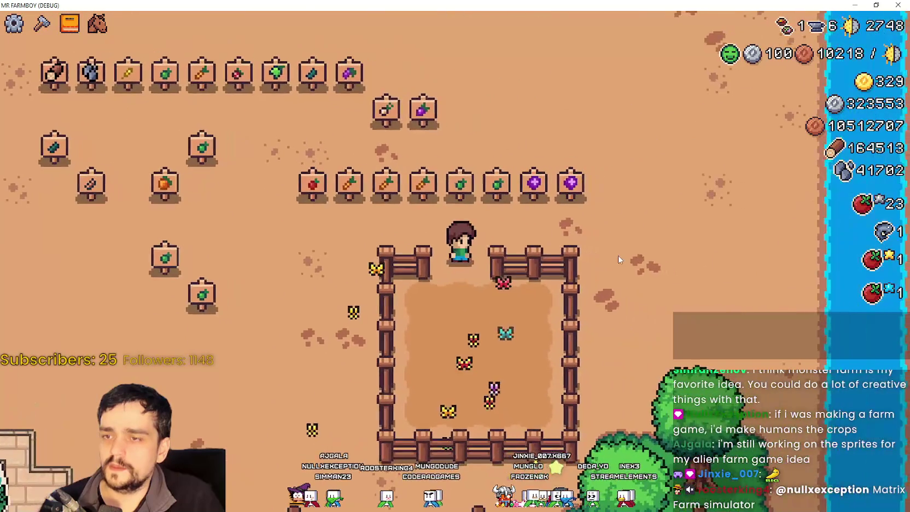
key("a")
key("d")
key("s")
scroll(618, 258, "up", 3)
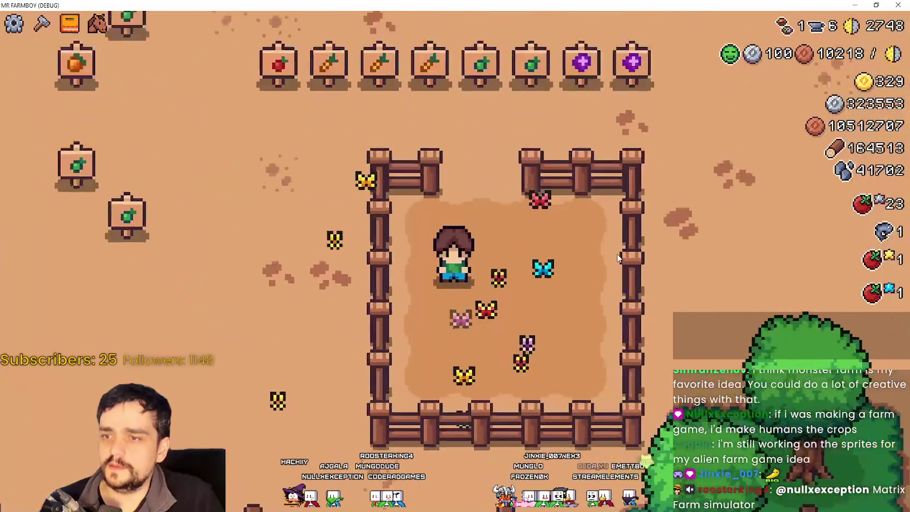
scroll(618, 257, "down", 5)
key("w")
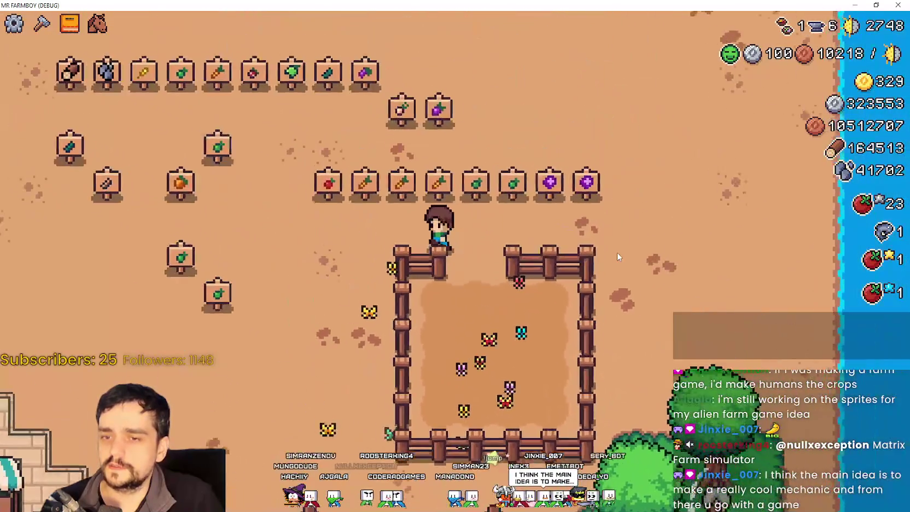
key("a")
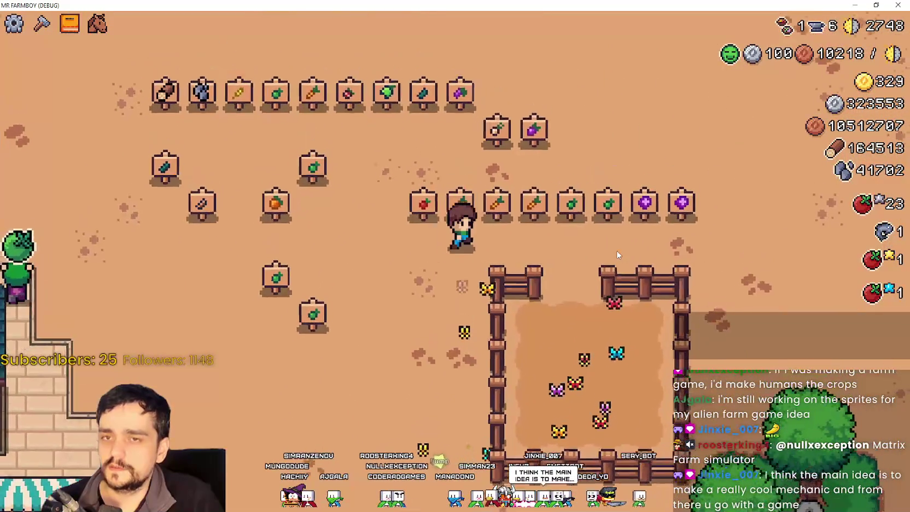
key("d")
key("s")
key("w")
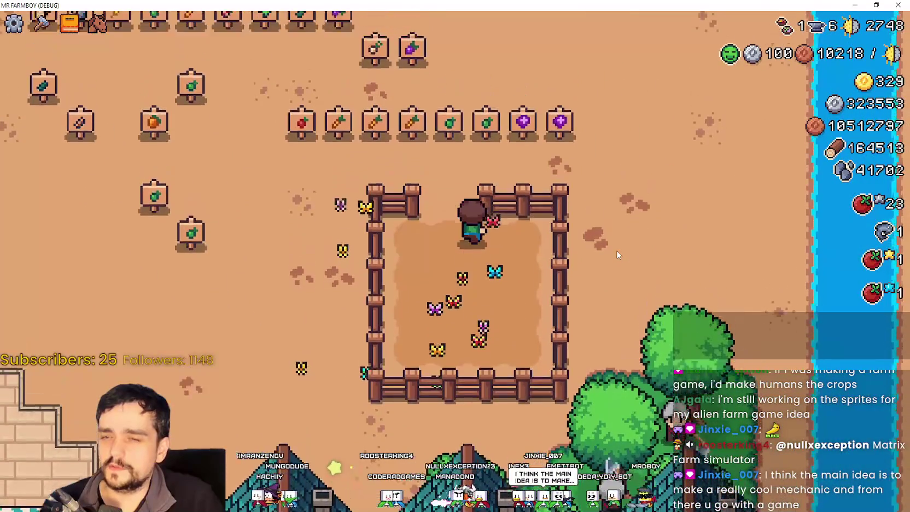
key("a")
key("s")
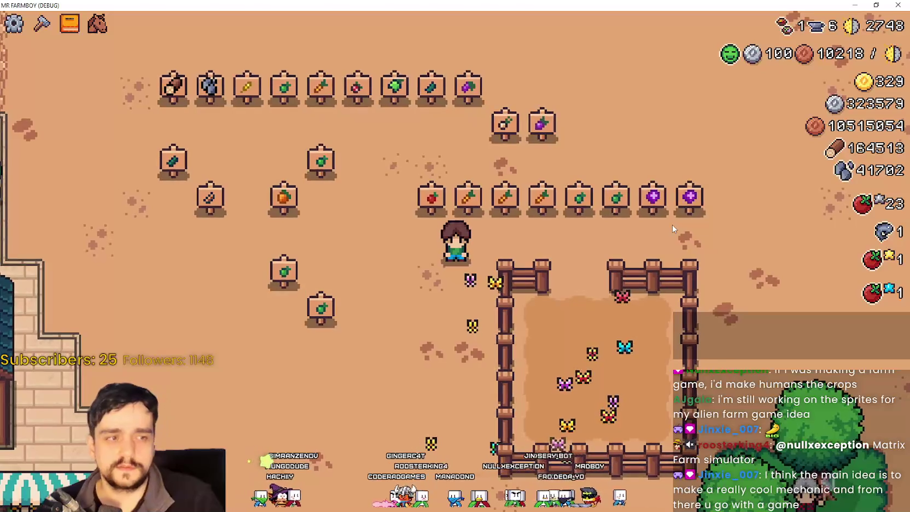
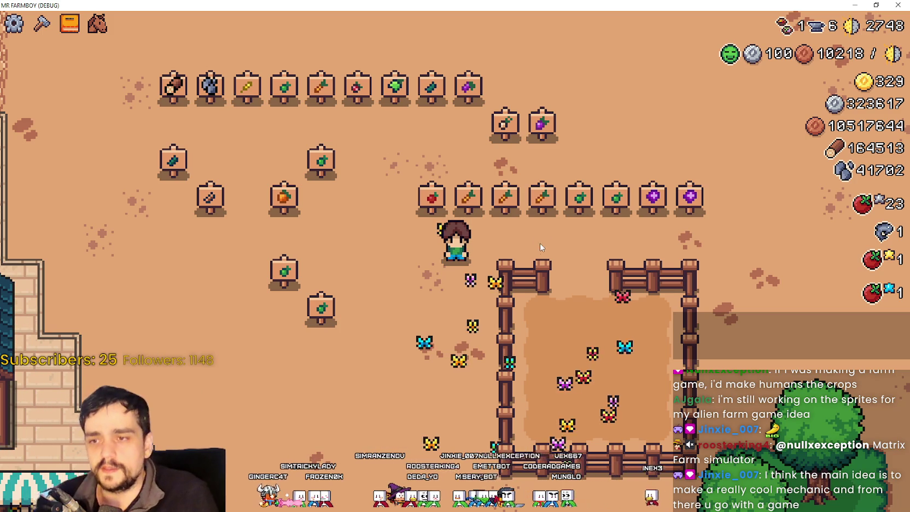
Walk the farmer around the crop sign row and toward the fenced pen.
key("d")
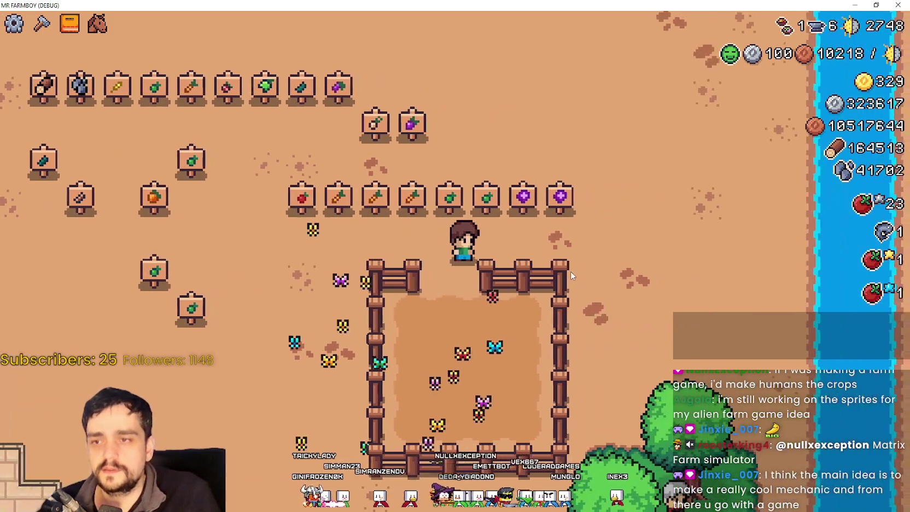
key("w")
key("d")
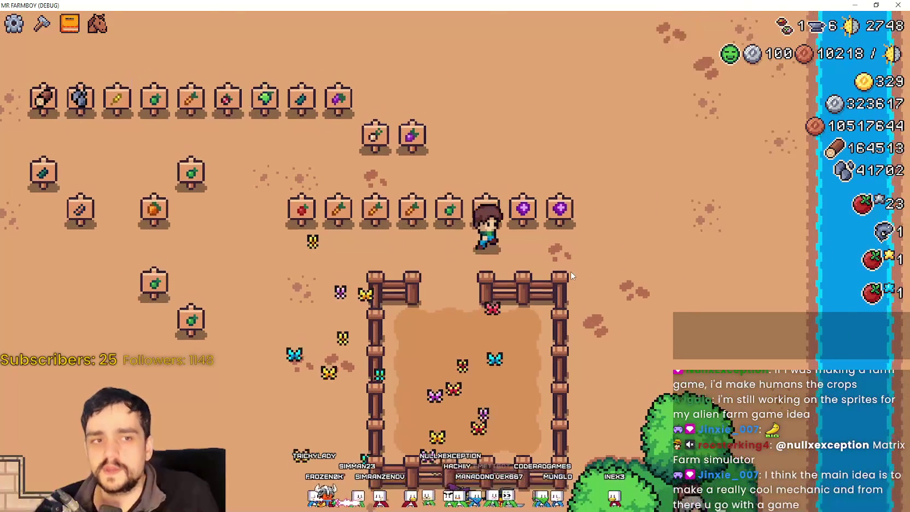
key("a")
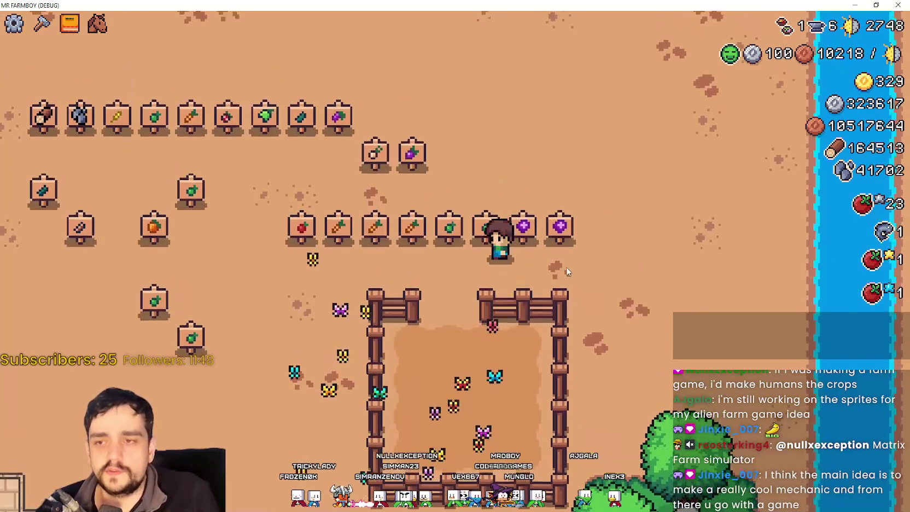
key("s")
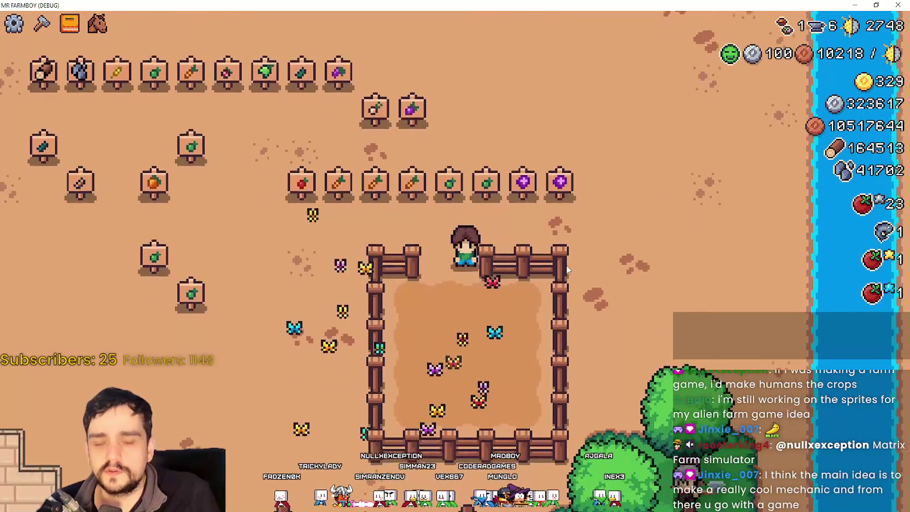
key("a")
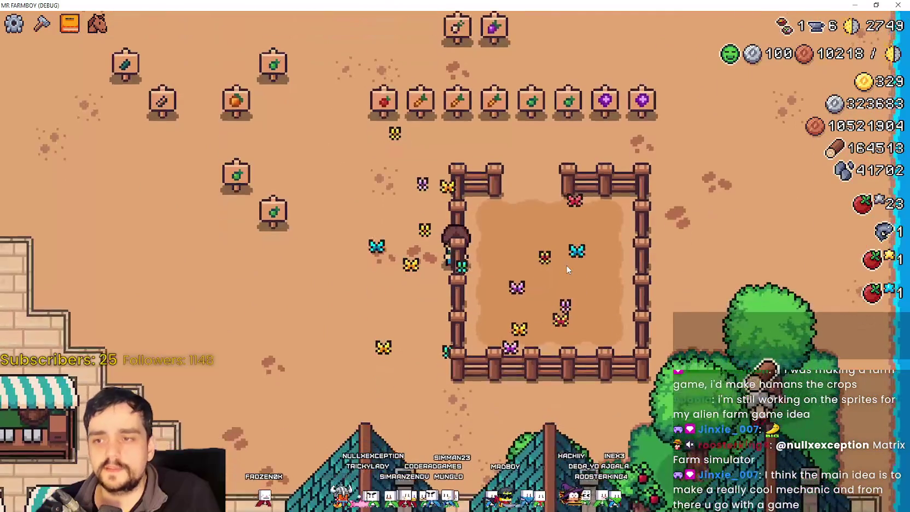
key("w")
key("d")
key("a")
key("s")
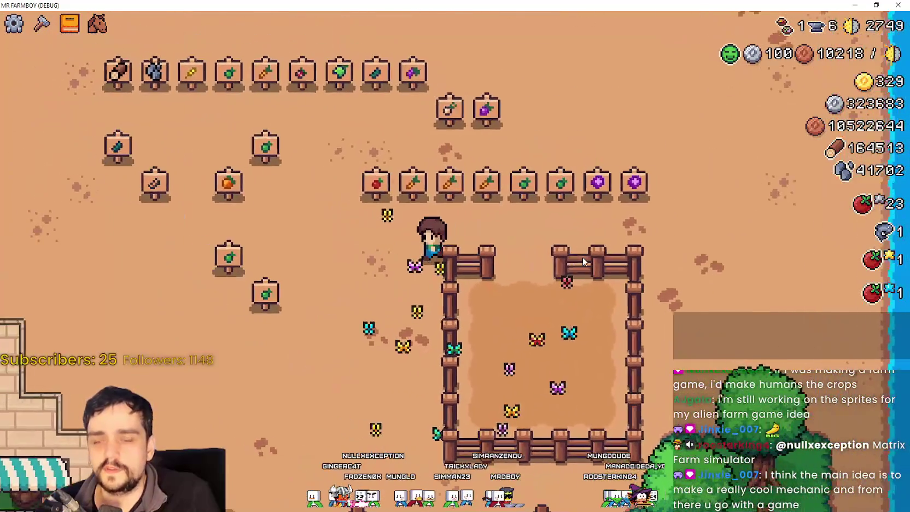
key("a")
key("w")
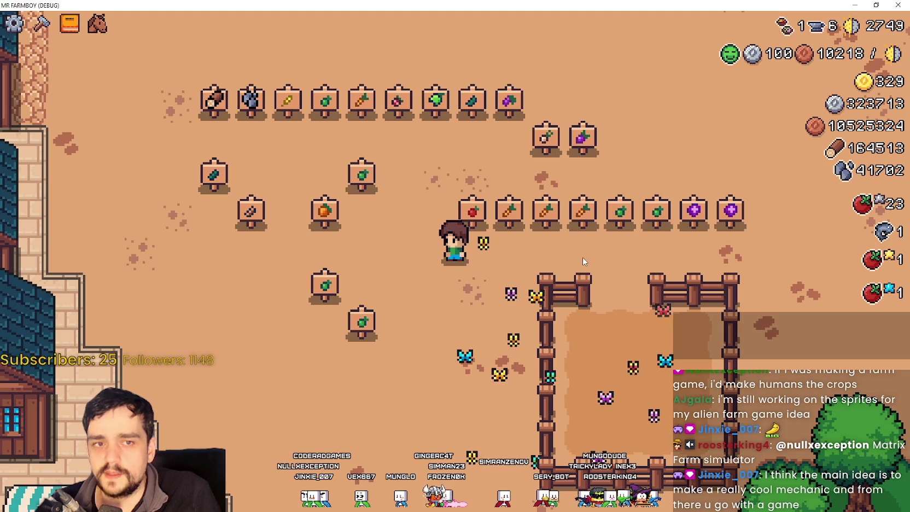
key("d")
key("w")
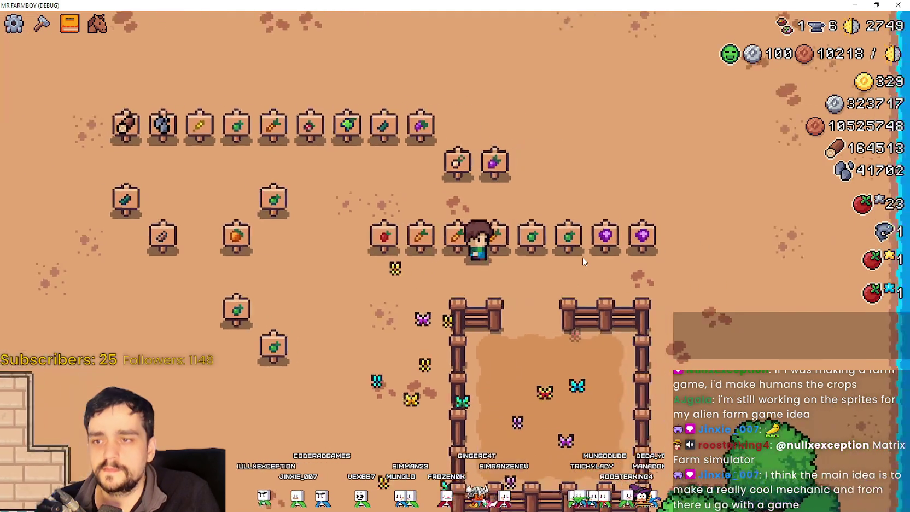
key("s")
key("a")
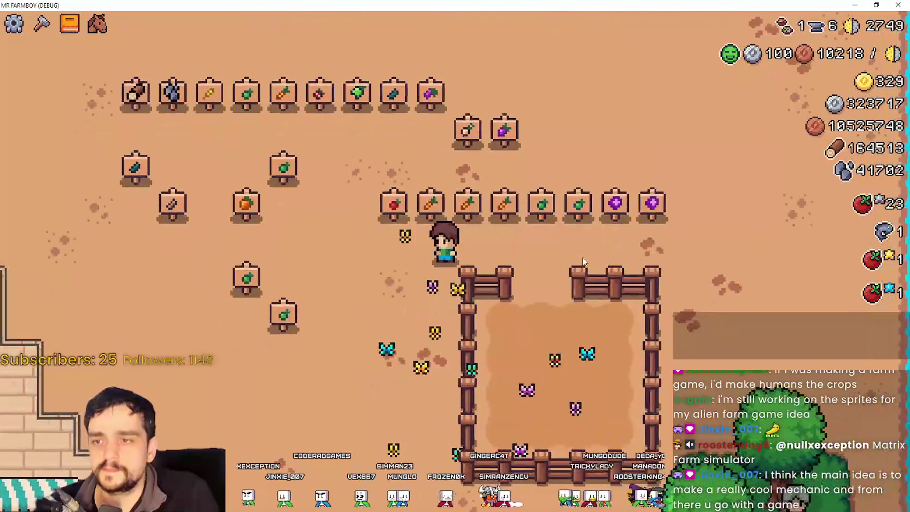
key("w")
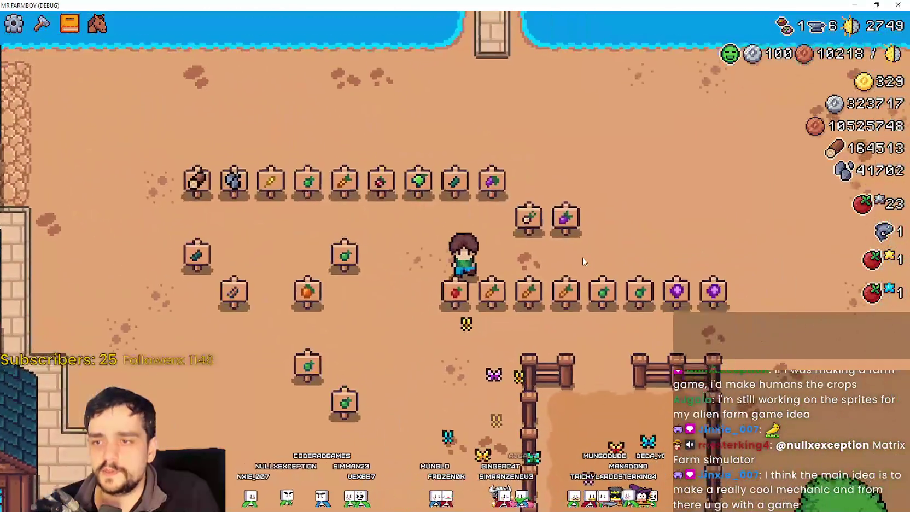
key("d")
key("s")
key("w")
key("a")
key("s")
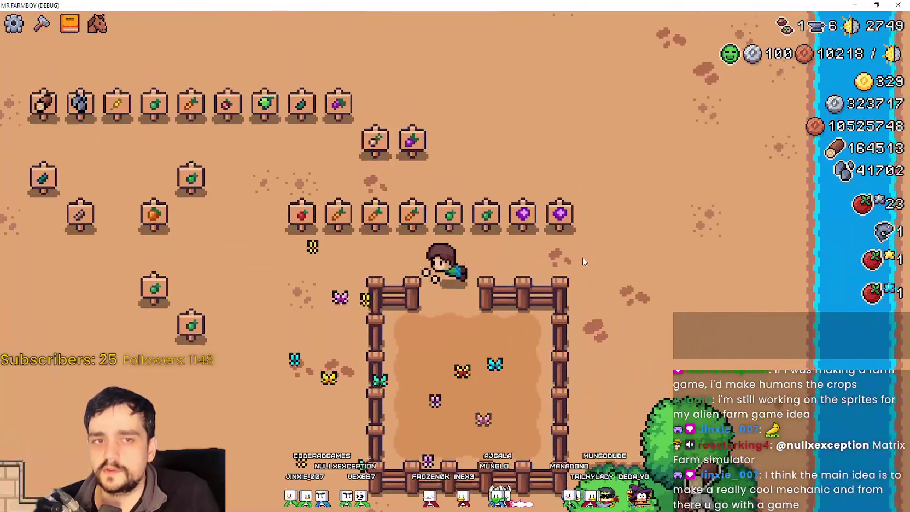
key("a")
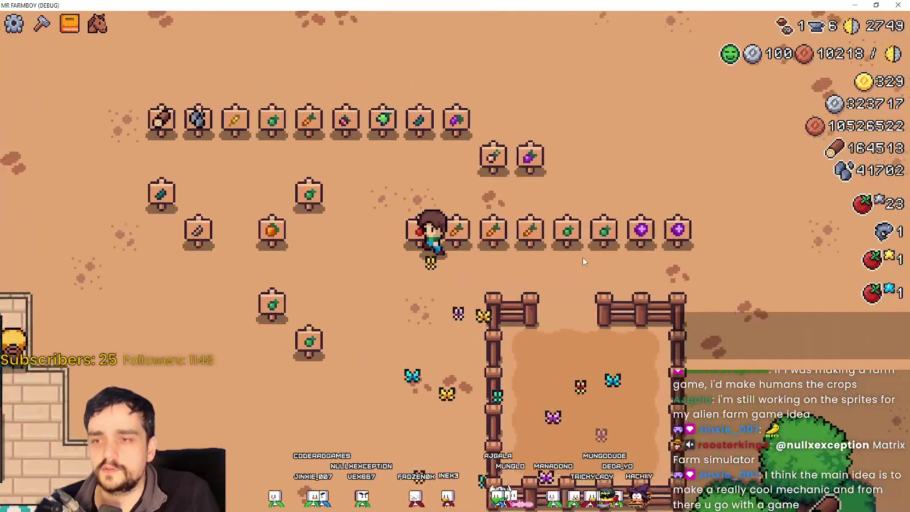
key("w")
key("d")
key("s")
key("a")
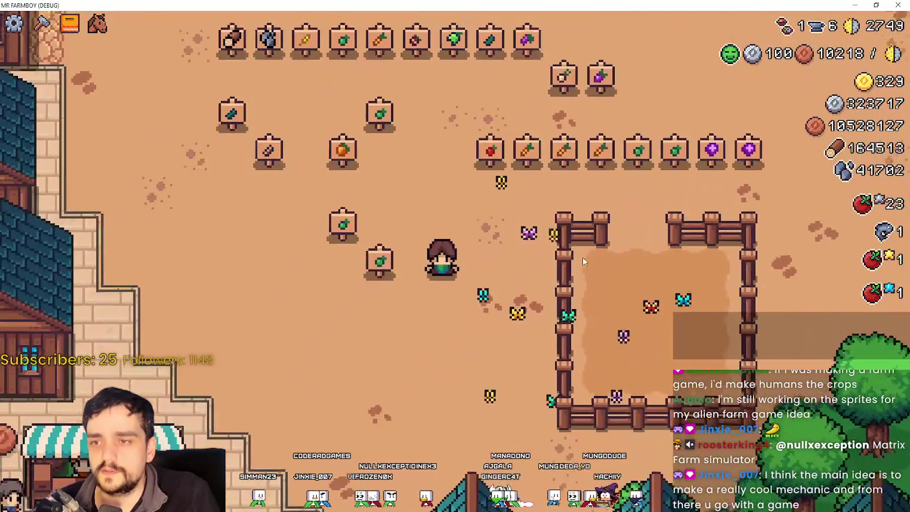
key("d")
key("w")
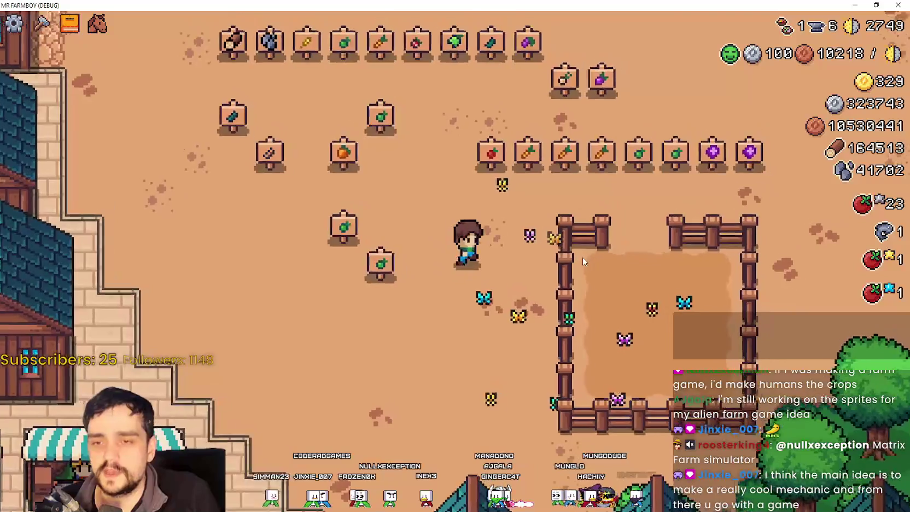
key("s")
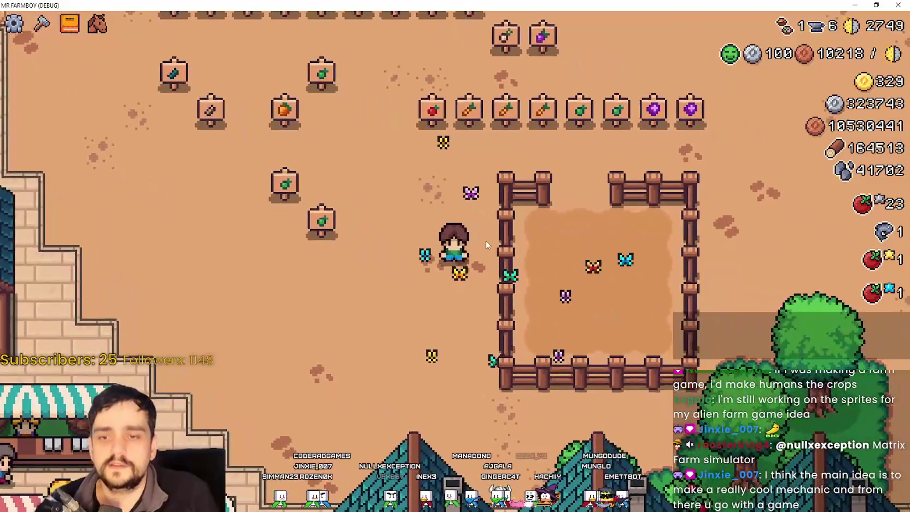
scroll(486, 244, "down", 3)
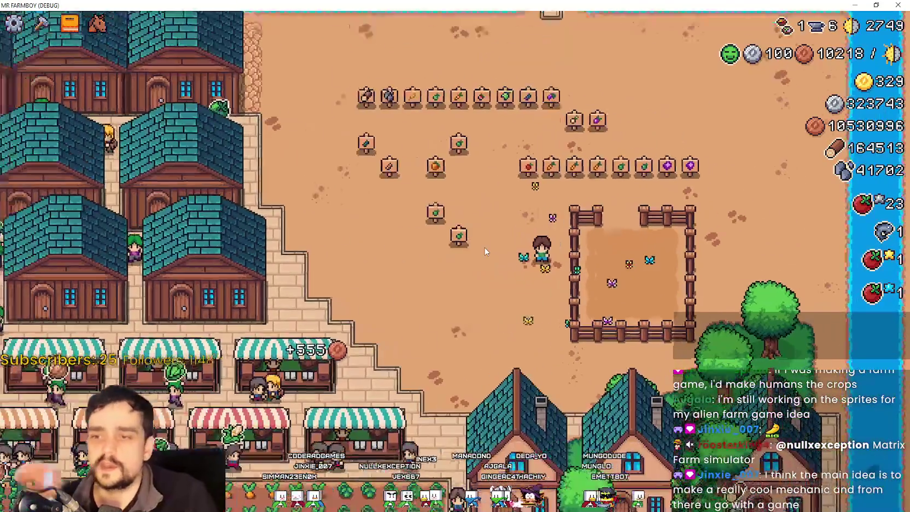
scroll(486, 246, "up", 3)
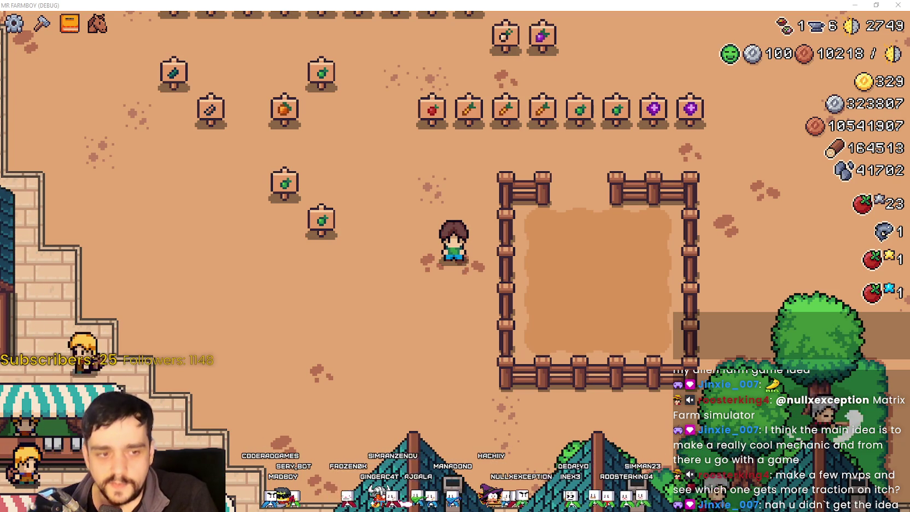
scroll(581, 294, "down", 3)
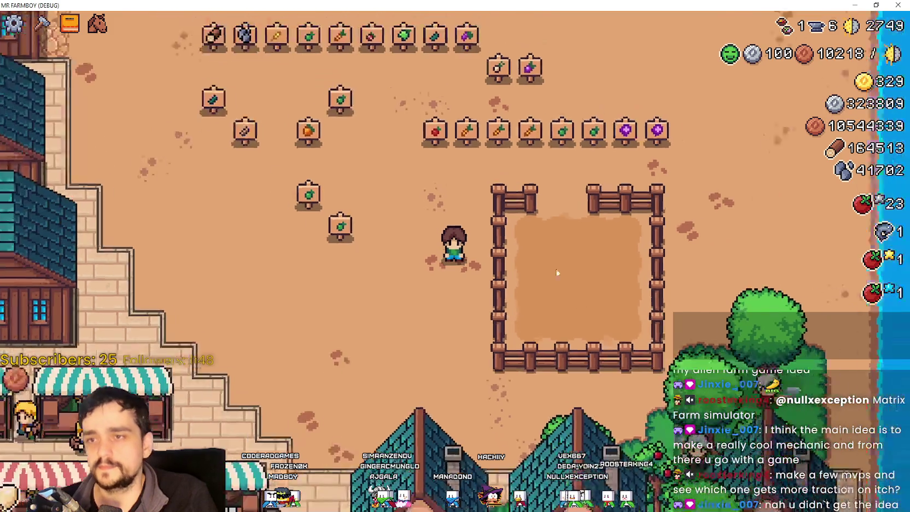
scroll(572, 263, "up", 5)
Place a green tomato sign from the Crafting Signs list, then switch to the Reddit post in Chrome.
key("c")
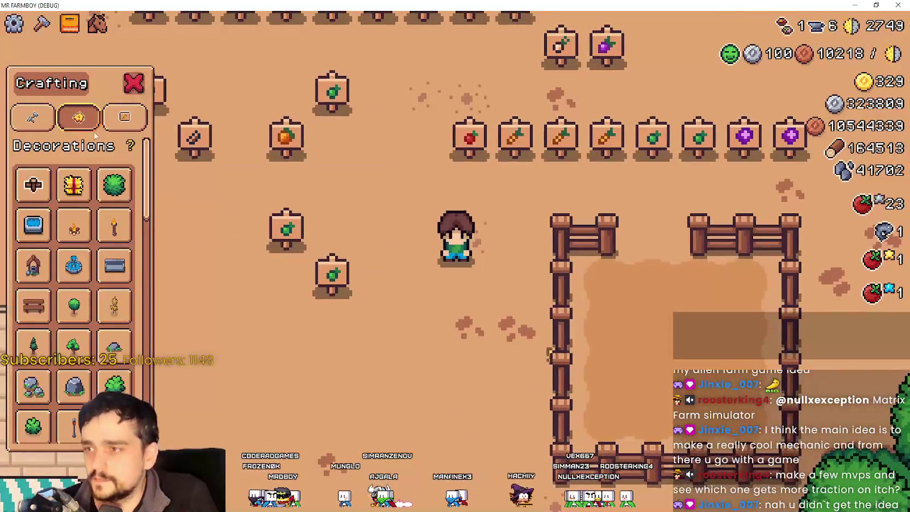
left_click(124, 117)
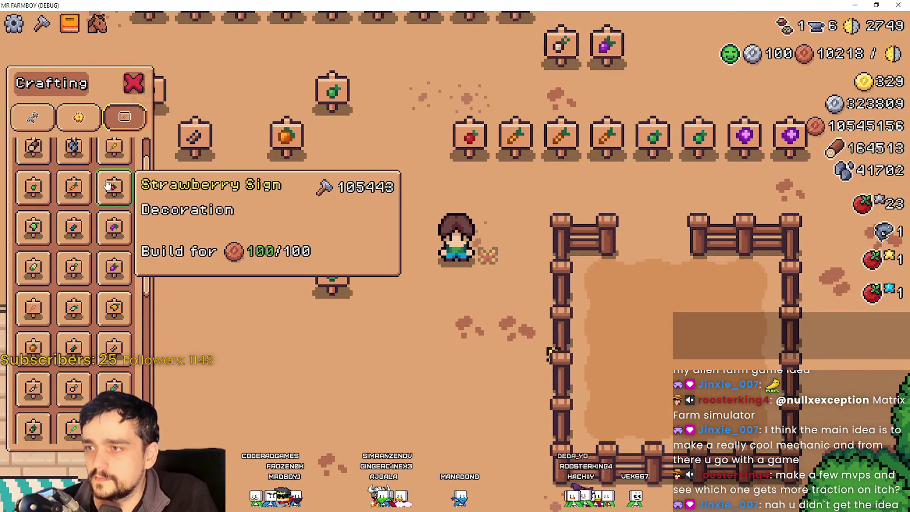
scroll(82, 219, "up", 2)
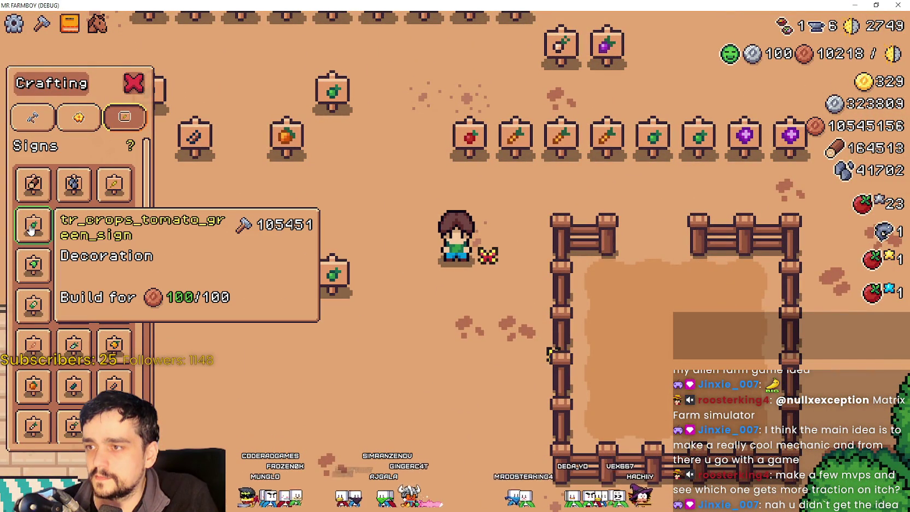
left_click_drag(31, 230, 286, 228)
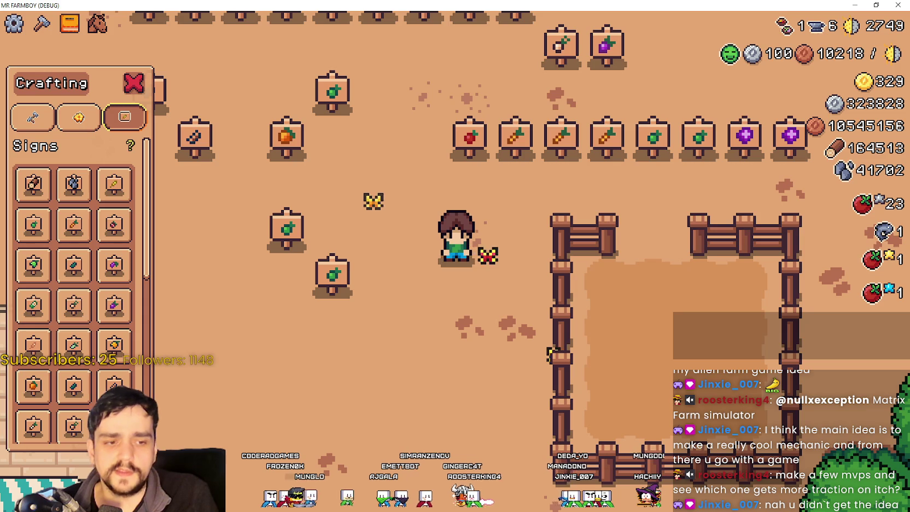
key("alt+Tab")
left_click(474, 129)
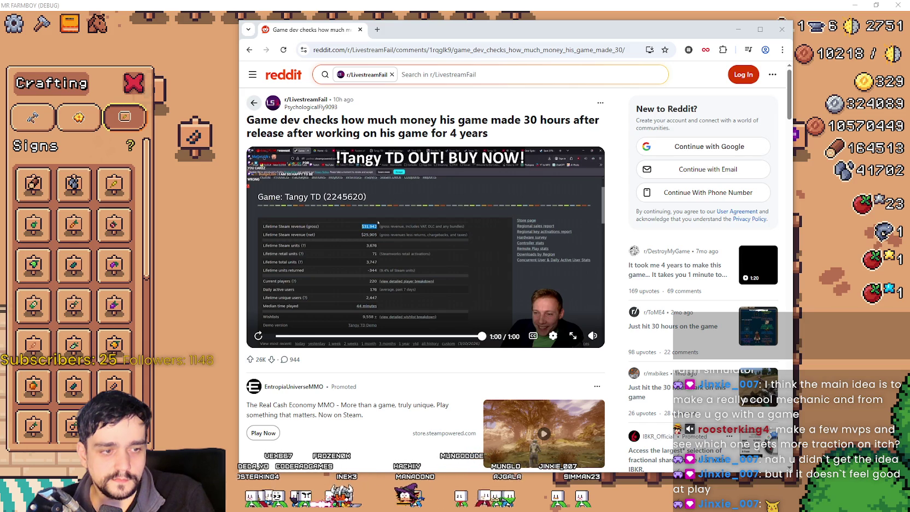
Switch from the Reddit post in Chrome back to the Godot editor.
key("alt+Tab")
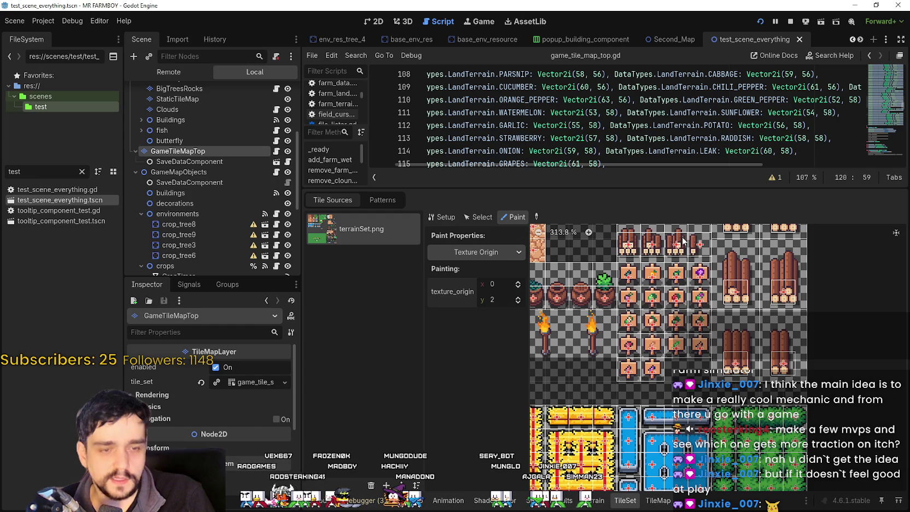
Filter the FileSystem by 'sign' and open shop_sign_chili_pepper.tres to check its ItemData name key.
left_click(82, 171)
type("si")
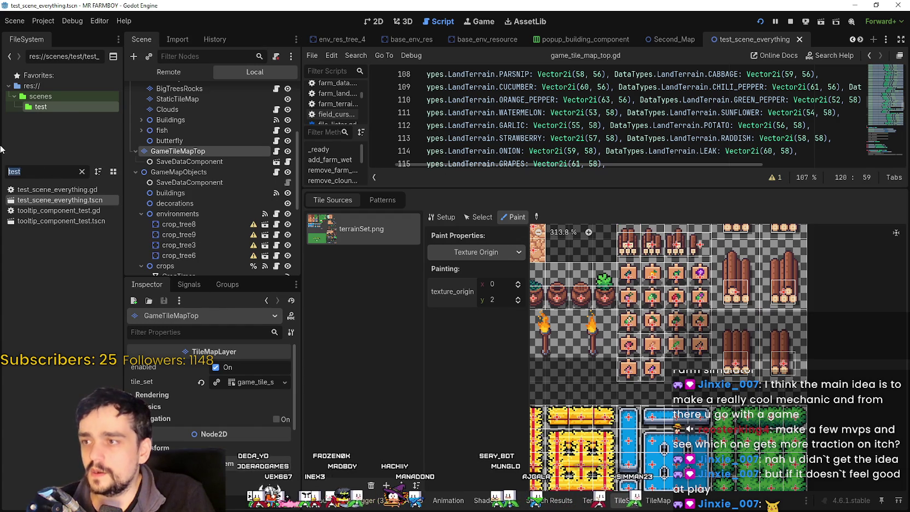
type("gn")
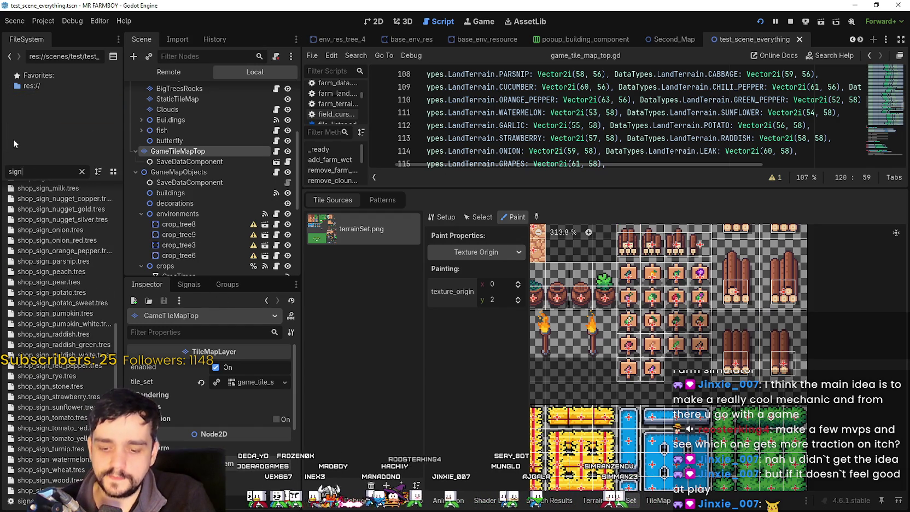
left_click(76, 283)
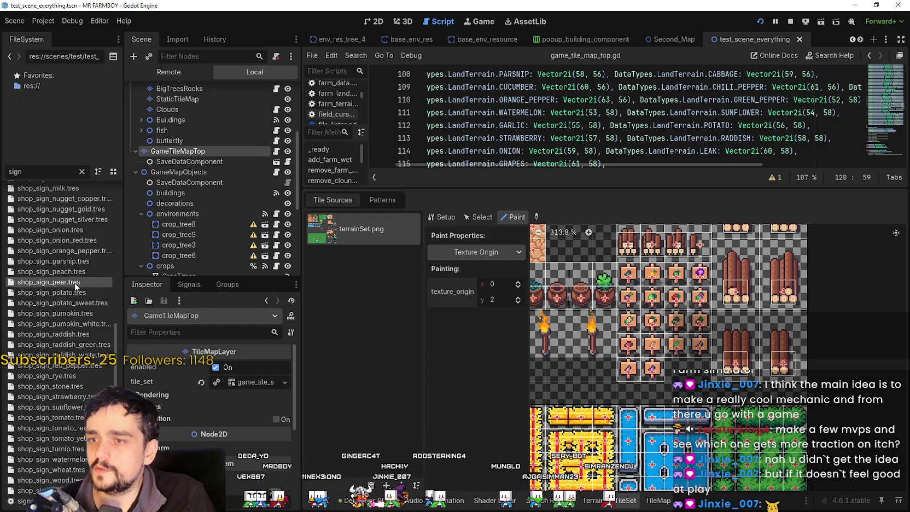
scroll(74, 298, "up", 5)
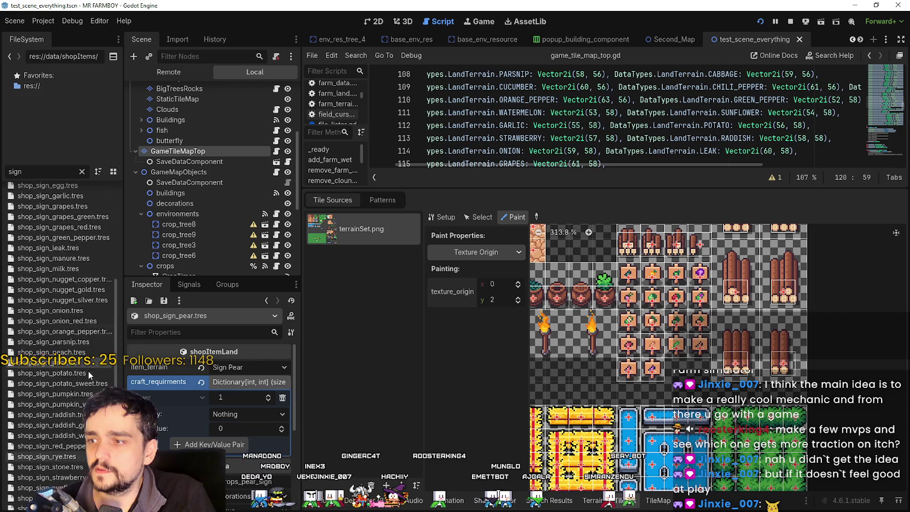
scroll(77, 300, "up", 1)
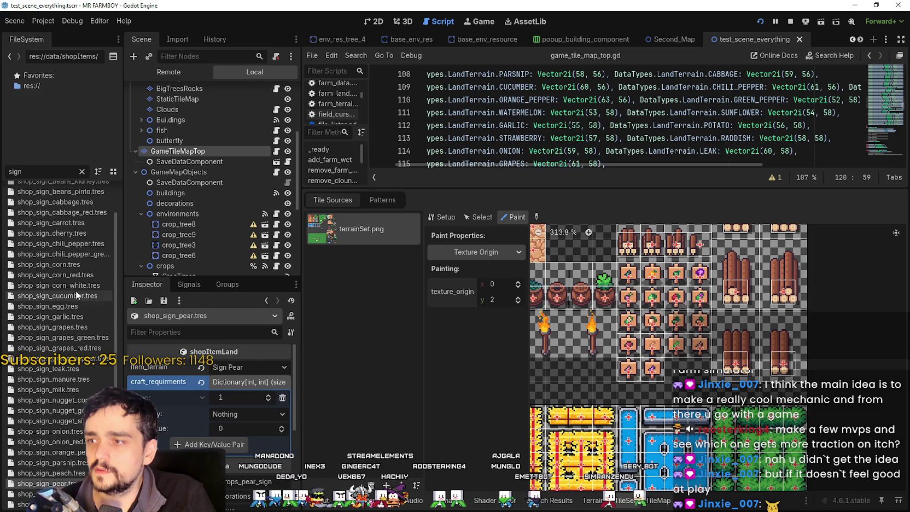
left_click(77, 243)
left_click(275, 414)
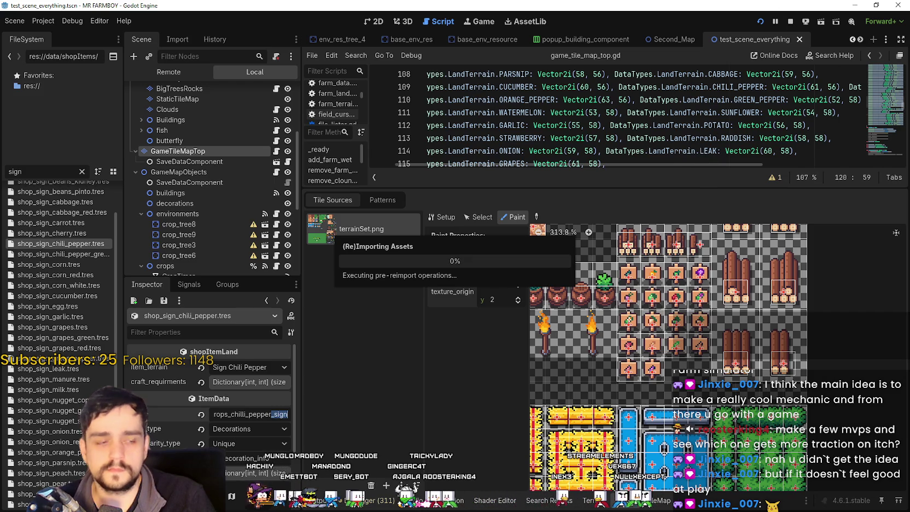
Back in the game, build two sunflower signs on the farm.
key("w")
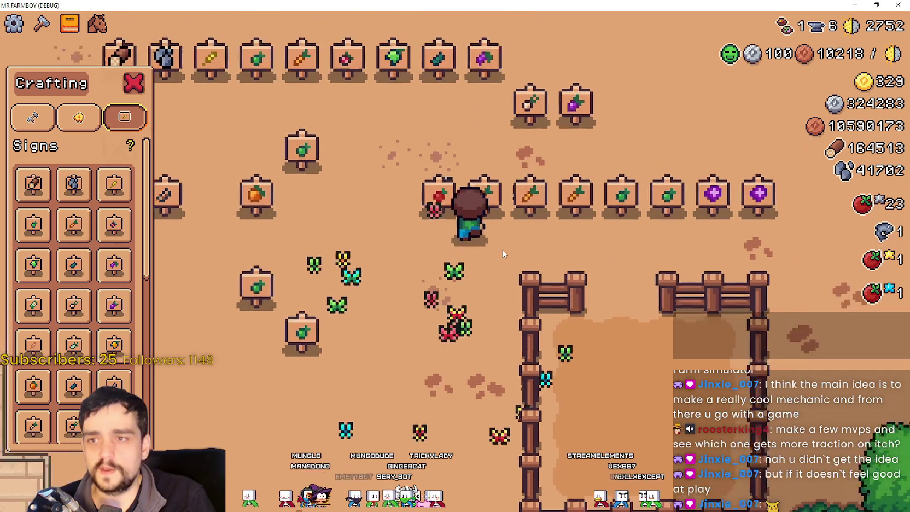
key("d")
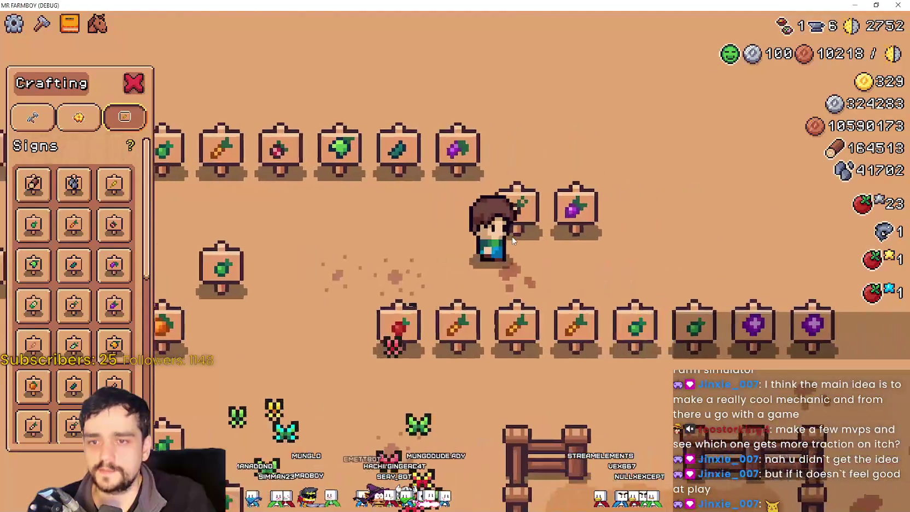
scroll(85, 369, "down", 3)
scroll(85, 369, "down", 2)
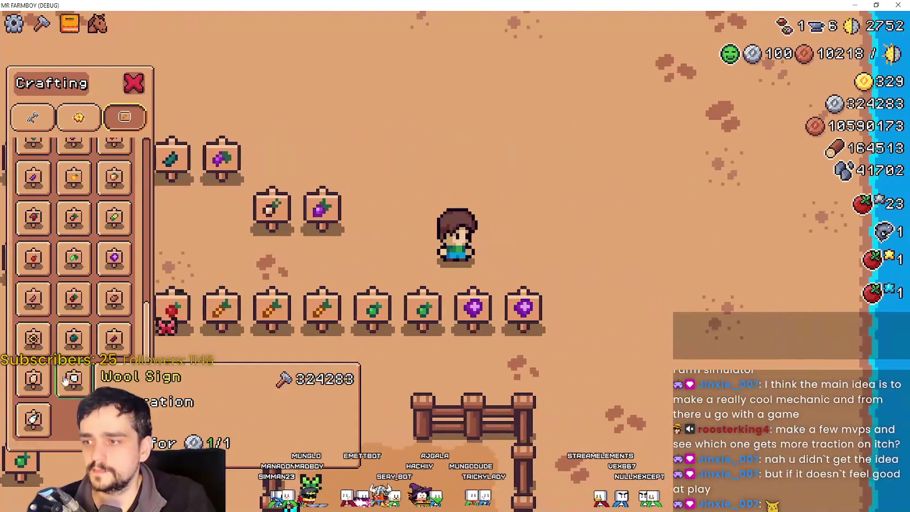
left_click(33, 337)
key("w")
left_click(592, 218)
key("d")
left_click(294, 299)
Place a watermelon sign and two pink crop signs on the farm.
left_click(74, 337)
key("a")
left_click(245, 241)
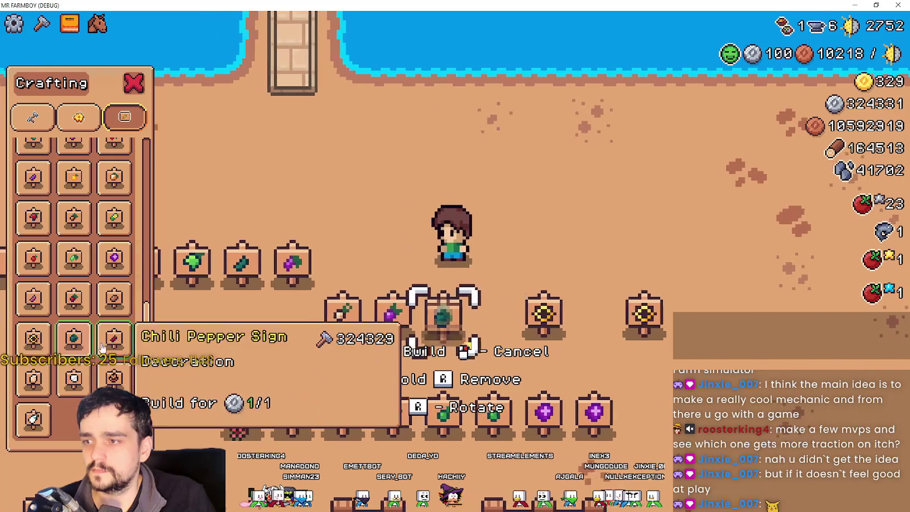
key("w")
left_click(102, 305)
left_click(33, 298)
key("d")
left_click(558, 310)
left_click(666, 304)
Close the crafting panel and quit the game back to the editor.
key("d")
key("Escape")
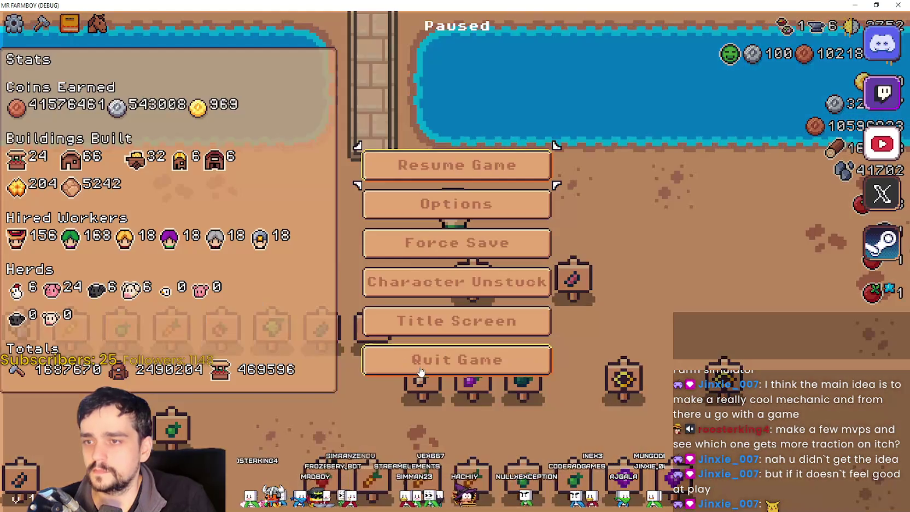
key("Escape")
key("alt+F4")
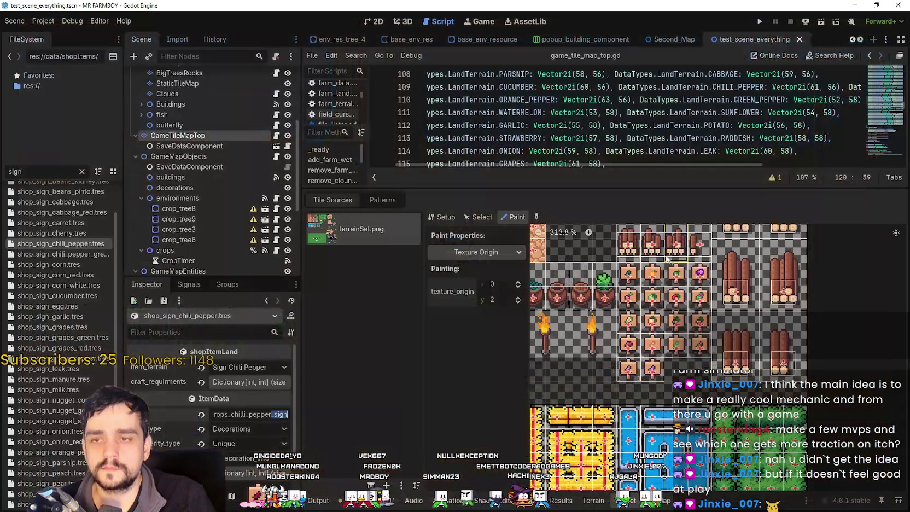
Put the caret on line 110 of game_tile_map_top.gd and run the project with F5.
left_click(755, 96)
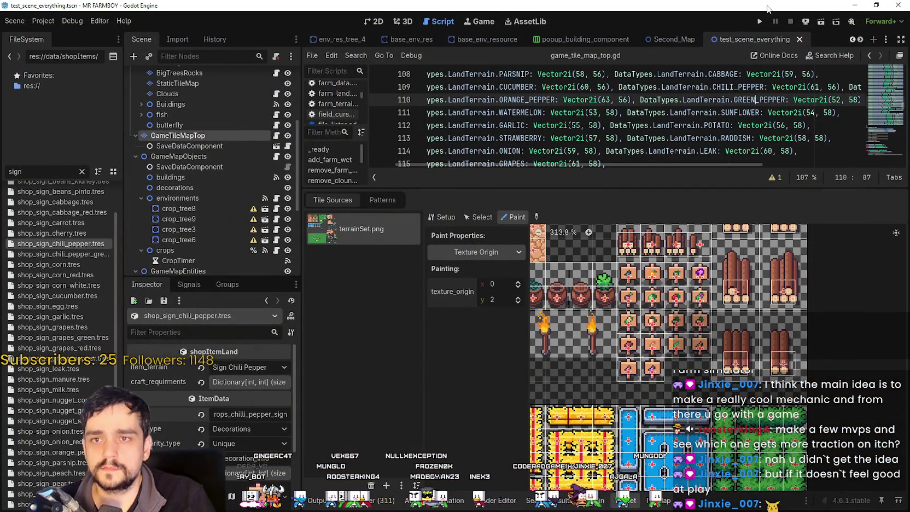
key("F5")
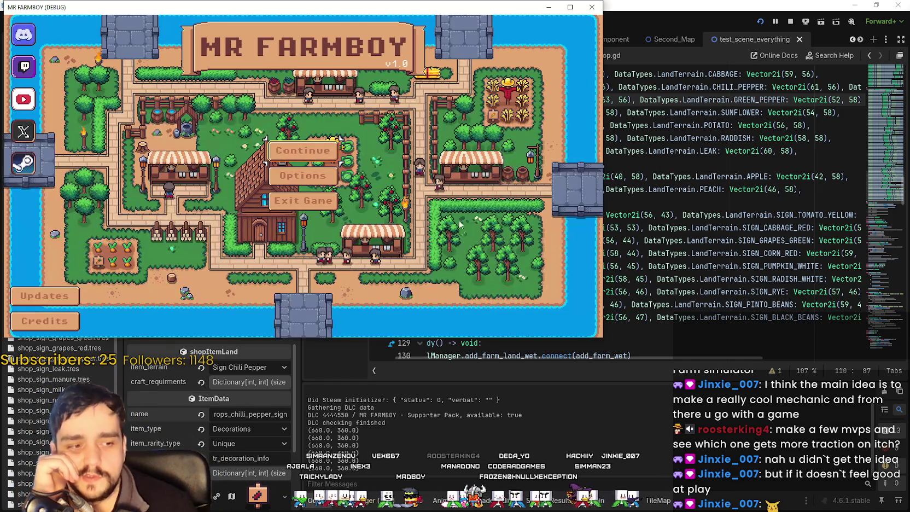
Continue from Save 1, maximize the game window, and walk the farmer down-left.
left_click(328, 147)
left_click(348, 125)
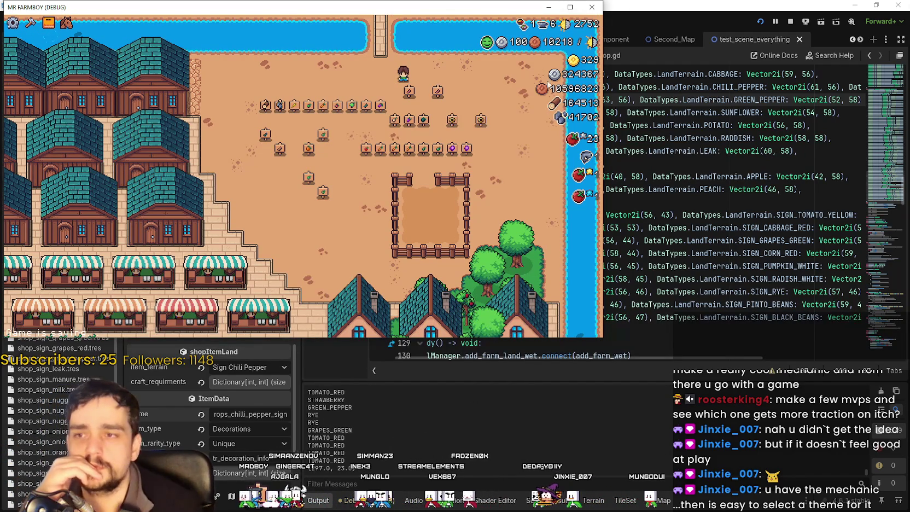
left_click(581, 14)
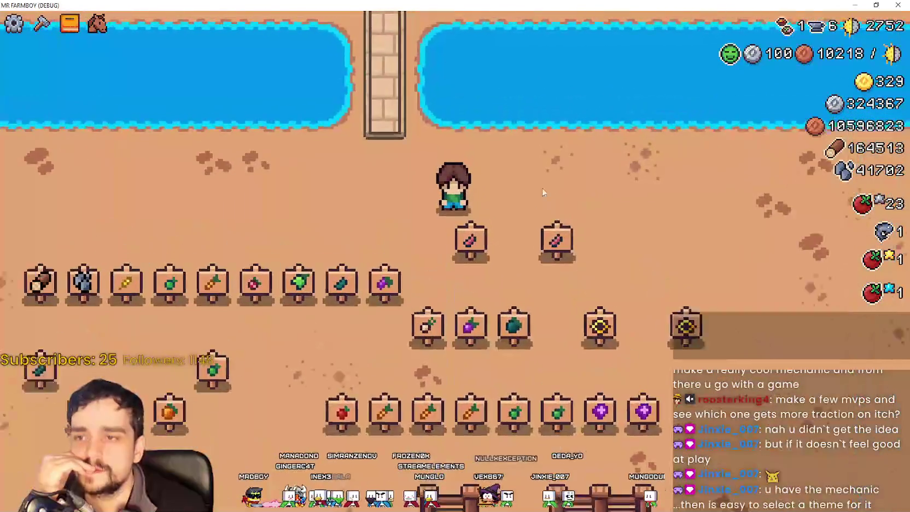
scroll(522, 307, "down", 2)
key("a")
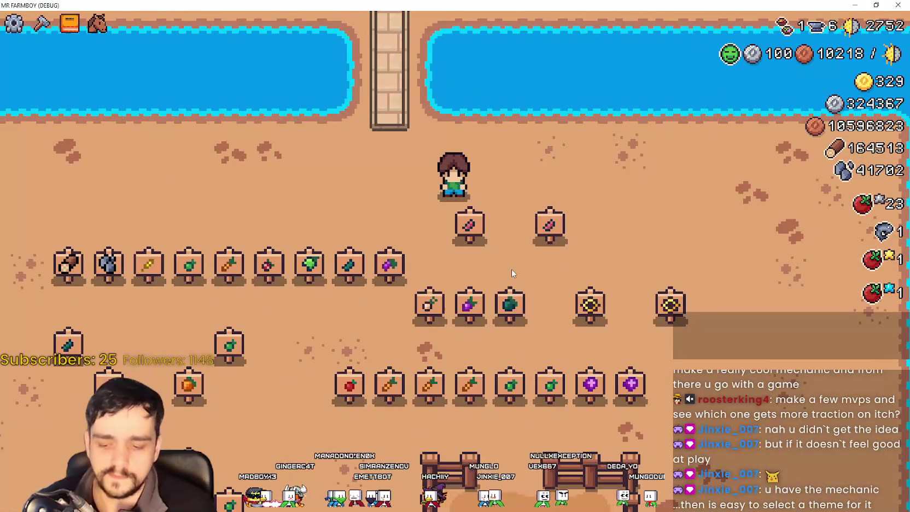
key("s")
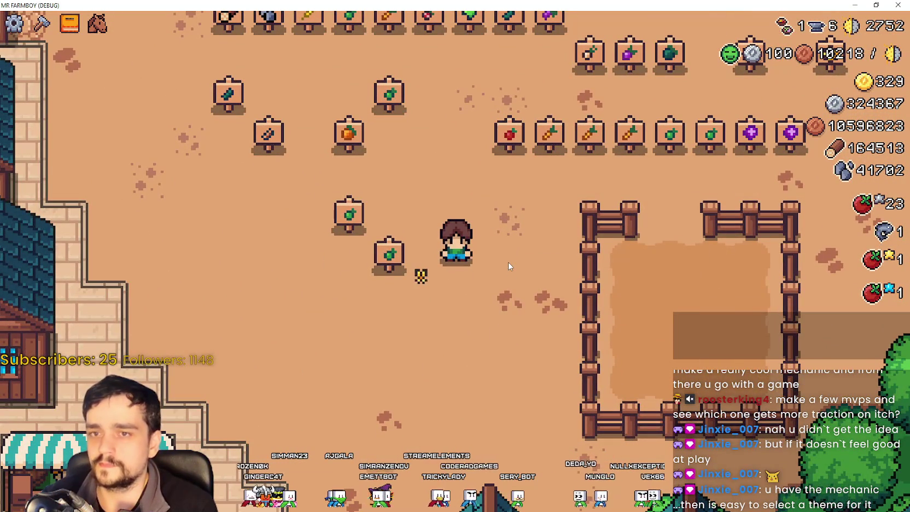
scroll(508, 267, "down", 2)
scroll(507, 266, "up", 2)
Walk the farmer through the fenced pen and between the crop sign rows.
key("w")
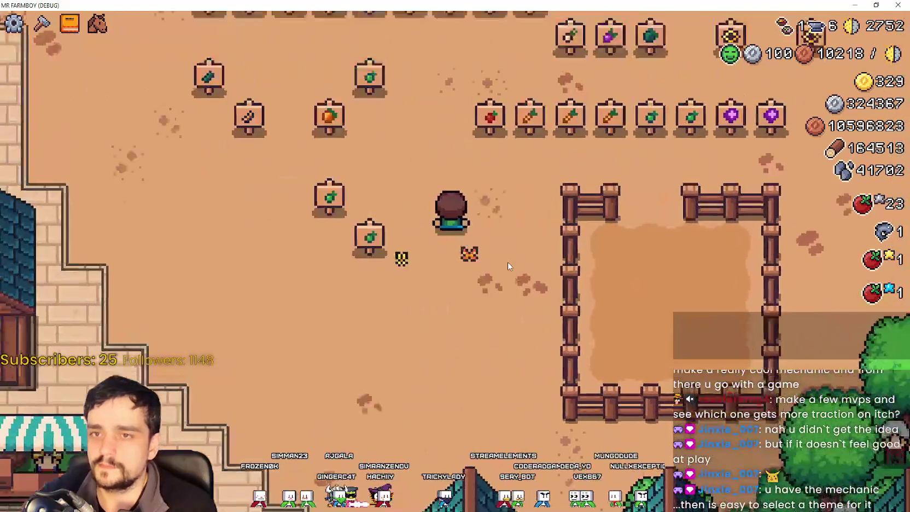
scroll(507, 261, "down", 2)
key("d")
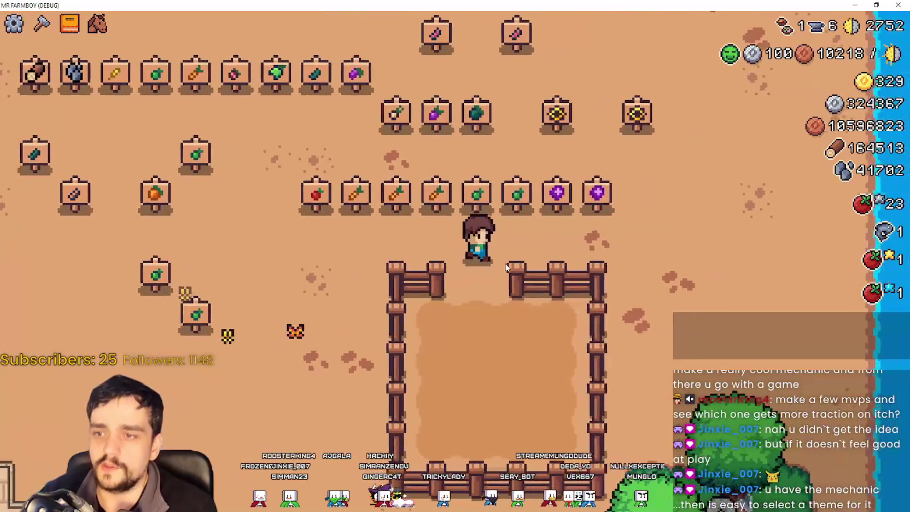
scroll(505, 266, "up", 2)
key("a")
key("s")
key("d")
key("w")
key("a")
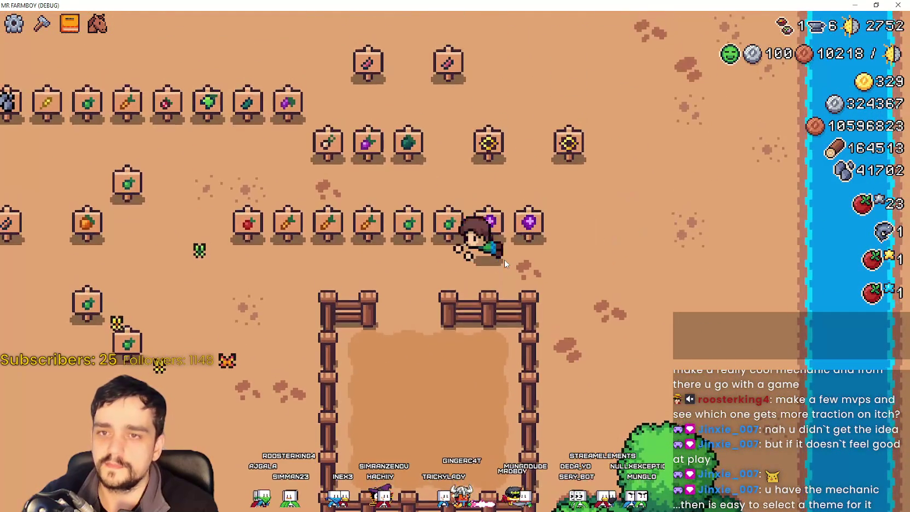
key("a")
key("s")
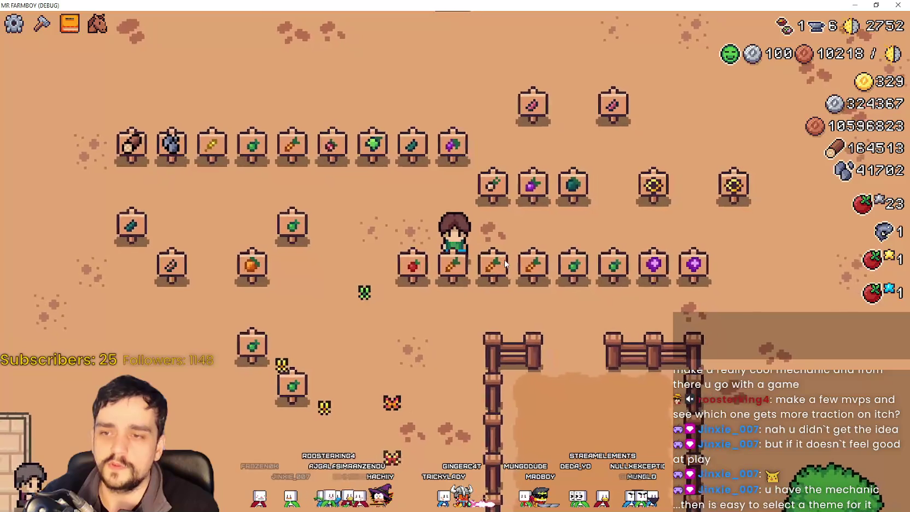
key("s")
key("d")
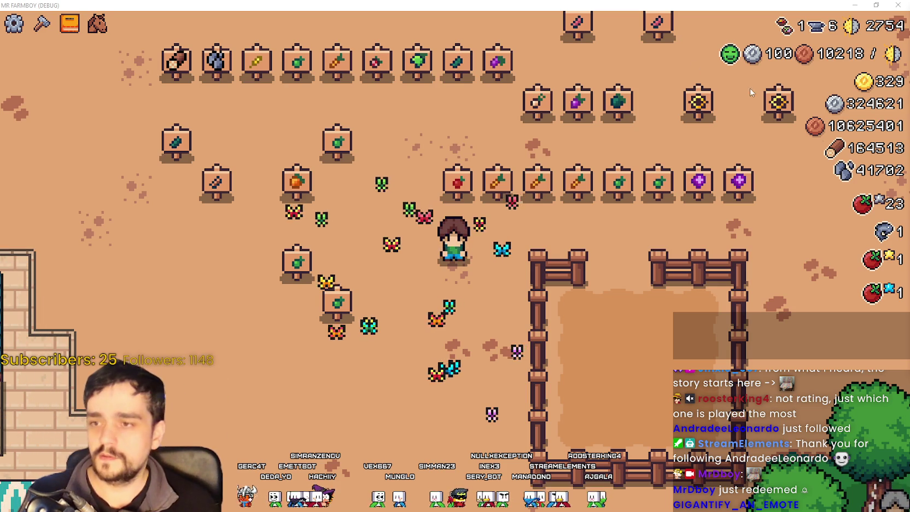
Walk into the fenced dirt plot and bring up the Decorations crafting recipes.
scroll(411, 284, "up", 2)
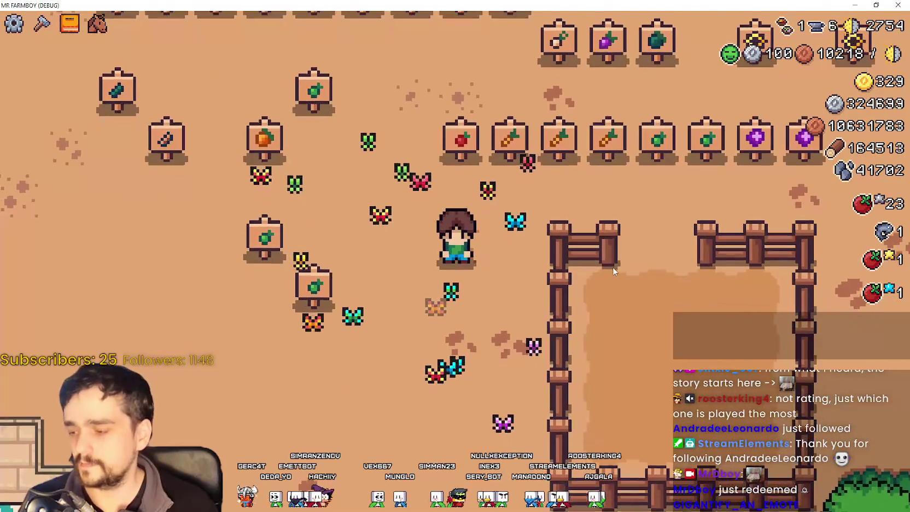
left_click(593, 325)
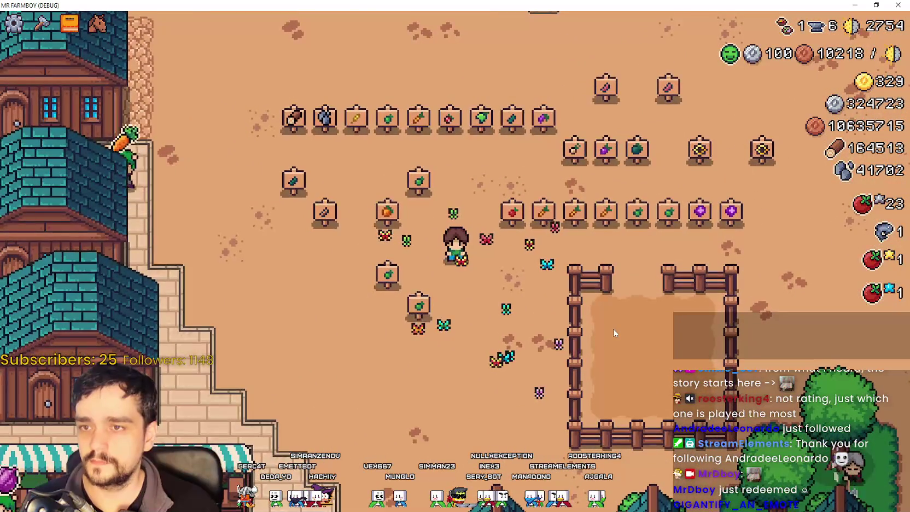
key("c")
scroll(71, 246, "down", 3)
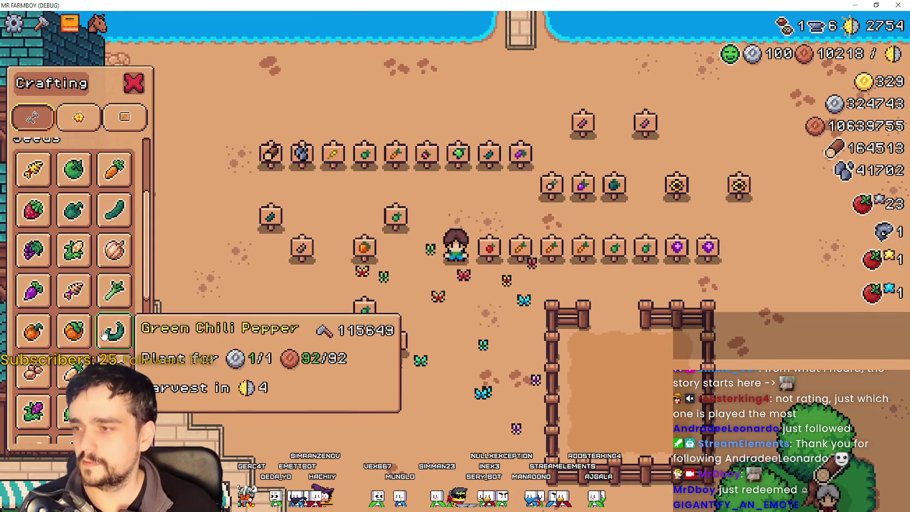
left_click(79, 117)
scroll(99, 189, "down", 5)
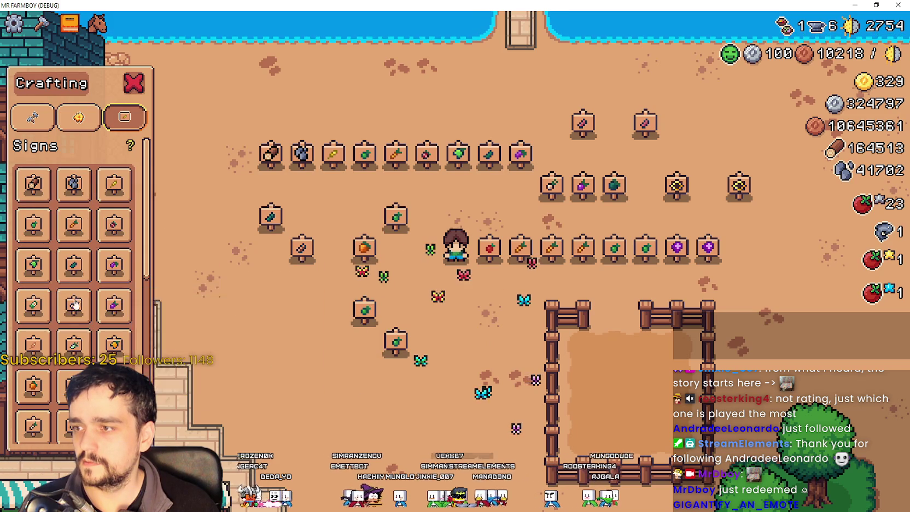
Scroll through the sign recipes, then pause the game to show its stats.
scroll(16, 306, "down", 1)
scroll(112, 312, "down", 2)
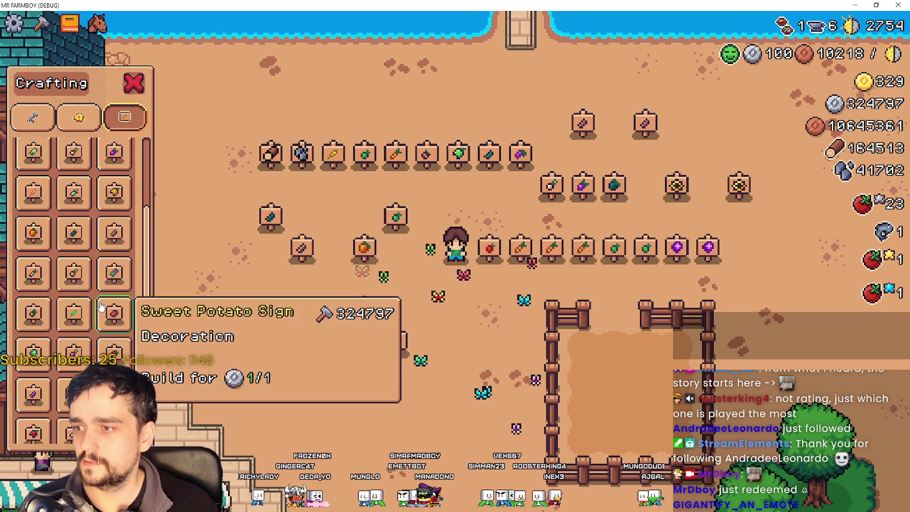
scroll(48, 339, "down", 2)
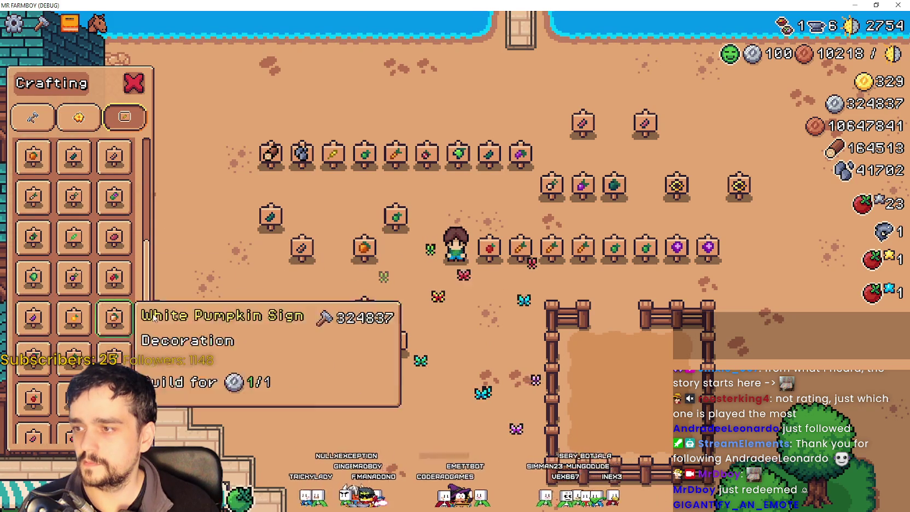
scroll(71, 356, "down", 3)
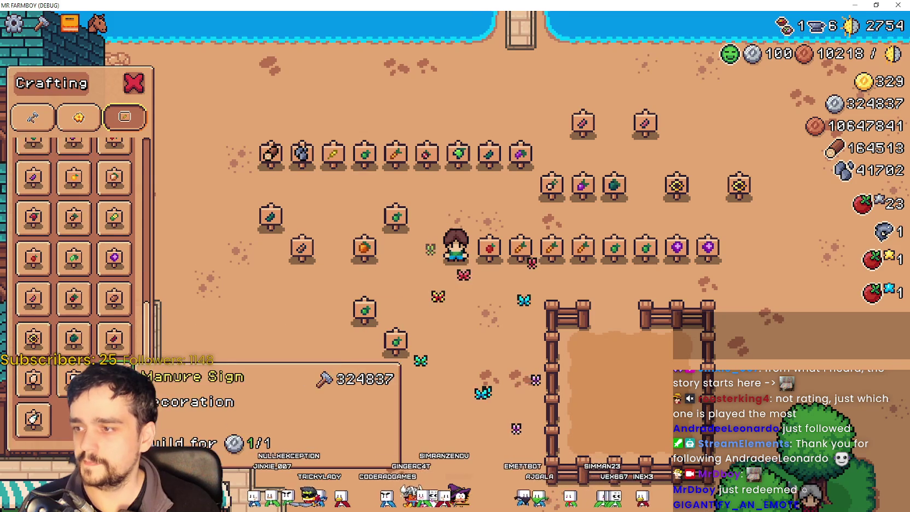
key("Escape")
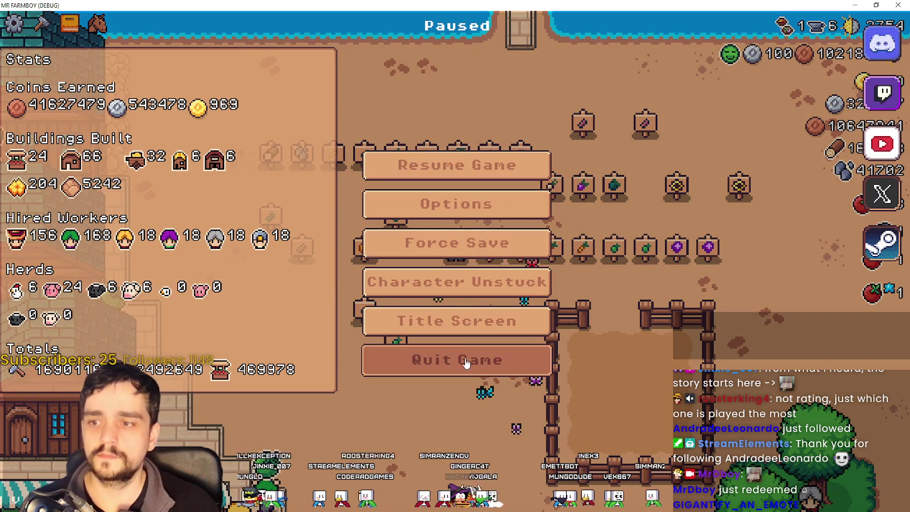
Resume from the pause menu and quit the game back to the tile map script.
key("Escape")
key("alt+F4")
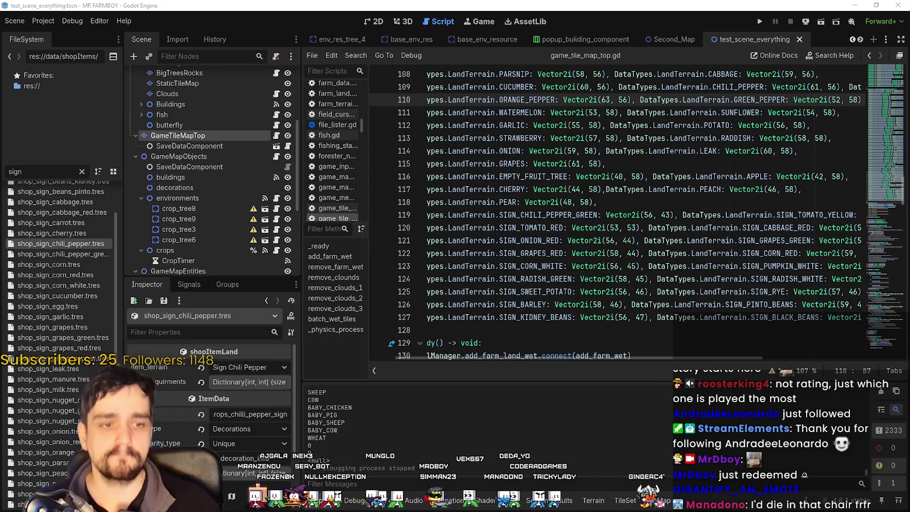
key("alt+Tab")
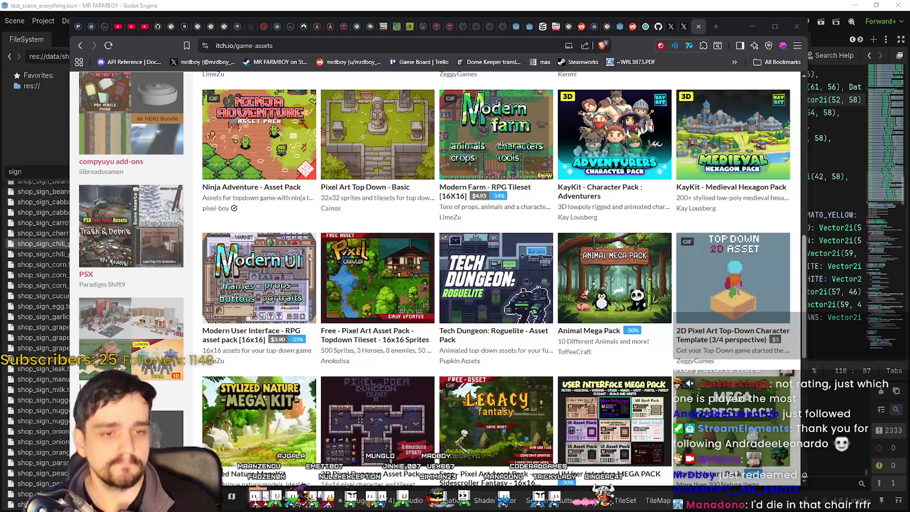
key("alt+Tab")
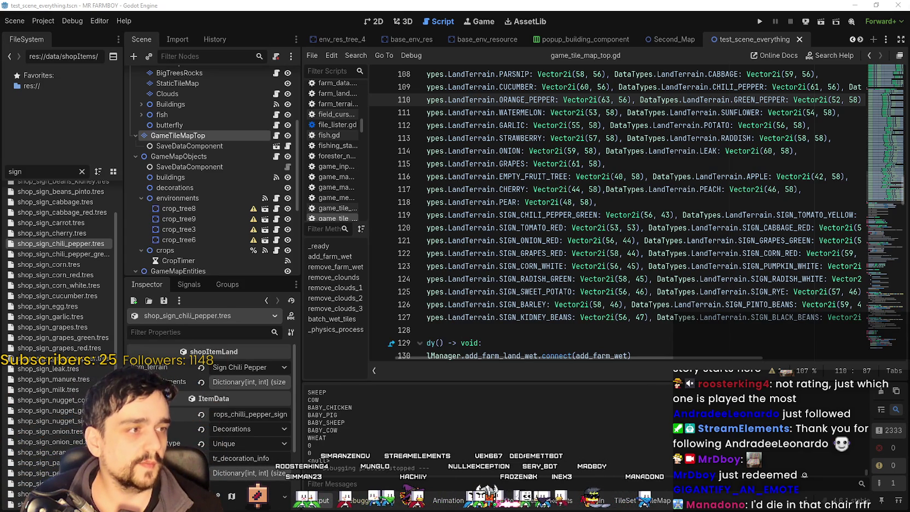
Inspect the crop sign terrain entries on lines 120 and 118 of game_tile_map_top.gd.
left_click(597, 227)
left_click(603, 206)
mouse_move(559, 127)
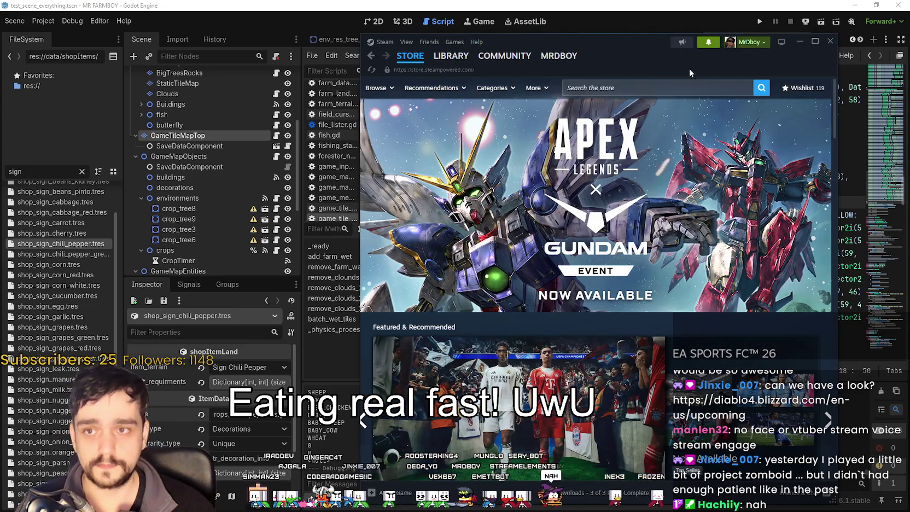
Search the Steam store for 'CRISMIM' and play the Crimson Desert trailer full screen.
left_click(684, 88)
type("CRIS")
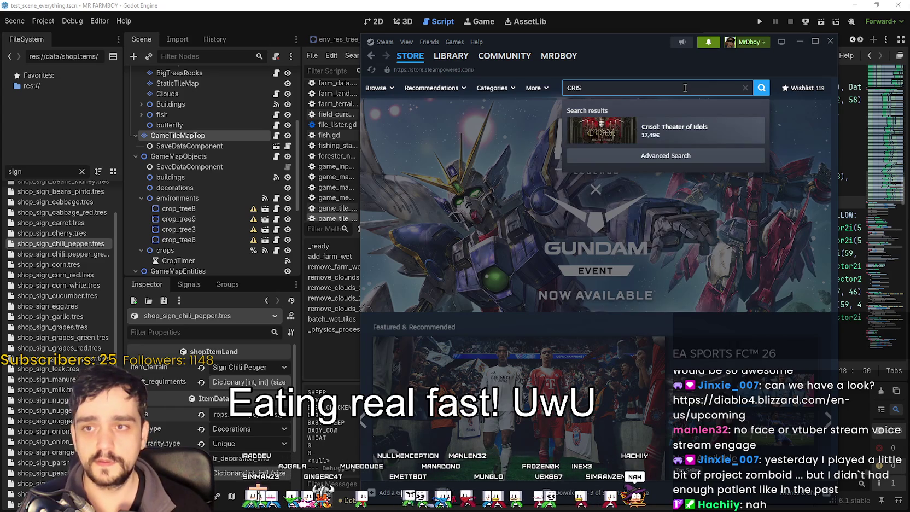
type("MIM")
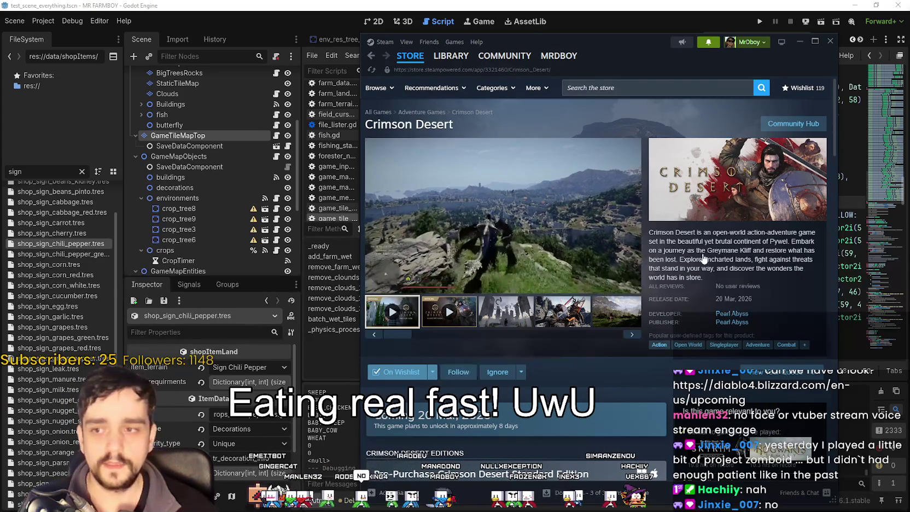
left_click(630, 287)
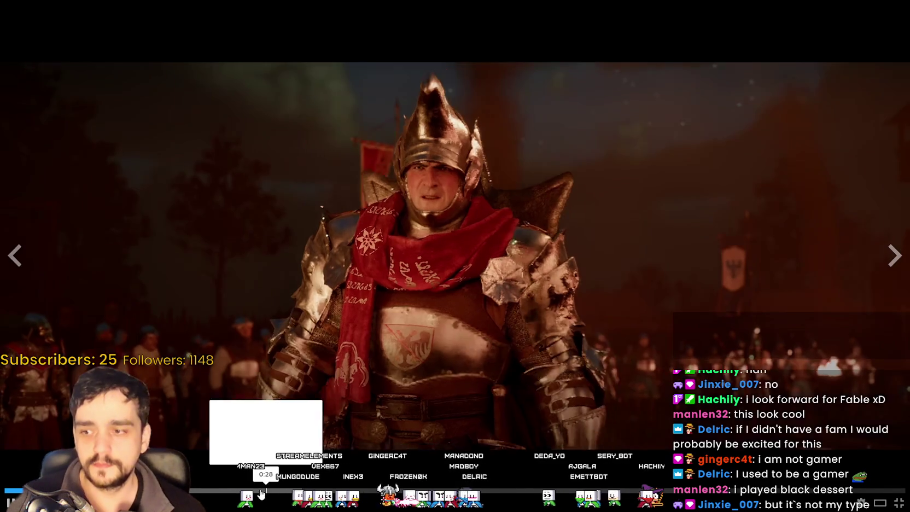
Exit the trailer, read the new Assignment comment in the MR FARMBOY thread, and minimise Steam.
key("Escape")
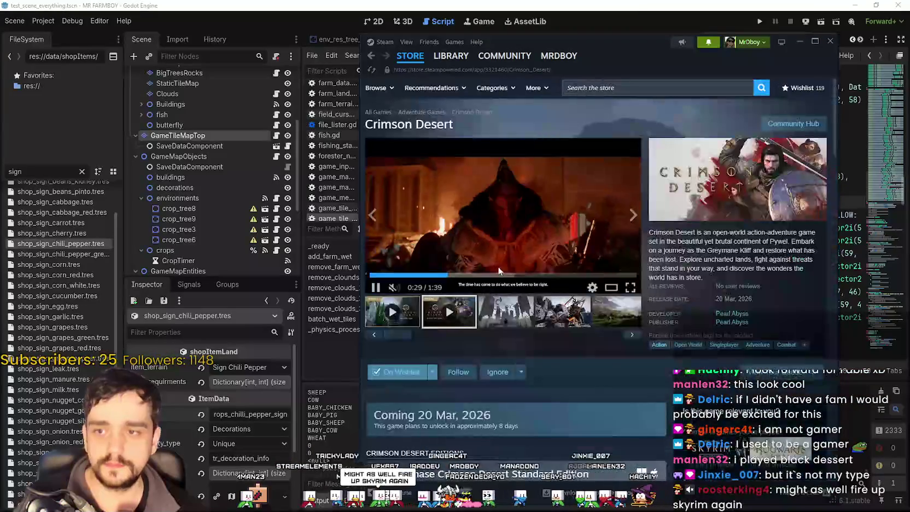
left_click(708, 42)
left_click(629, 102)
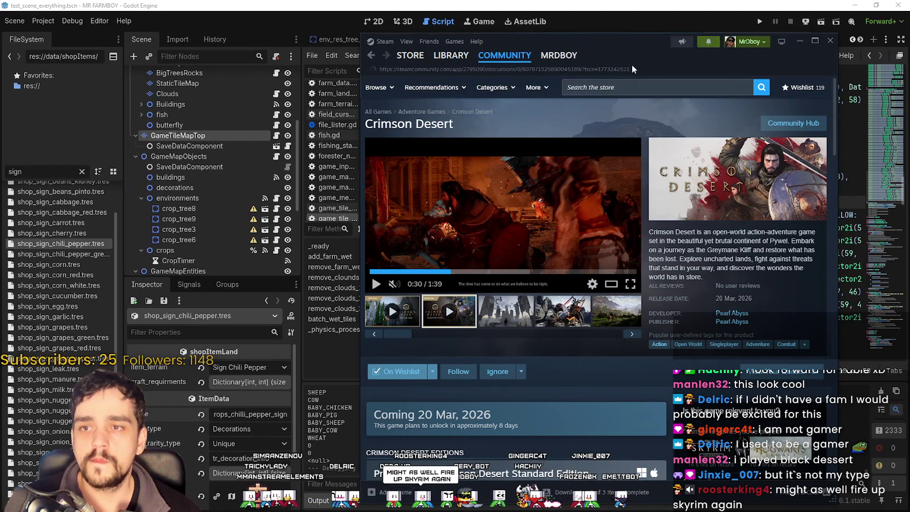
scroll(654, 343, "down", 5)
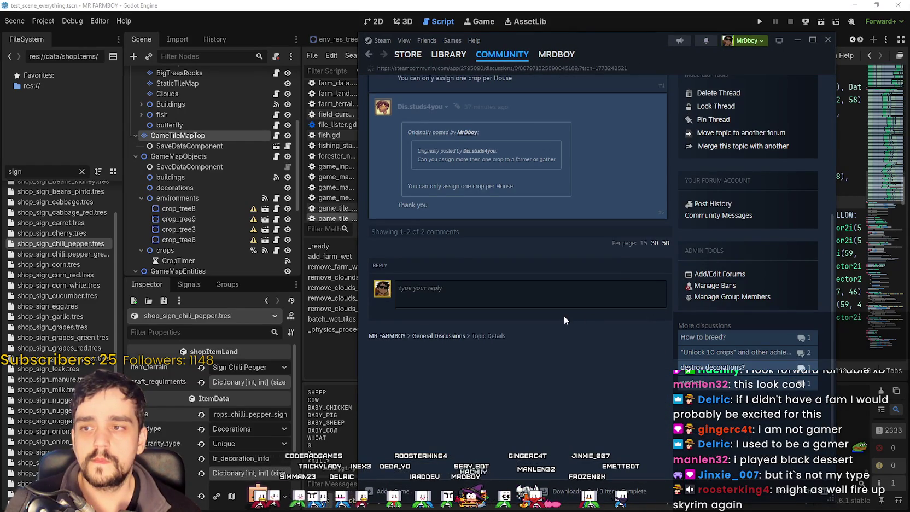
scroll(563, 320, "up", 5)
left_click(797, 39)
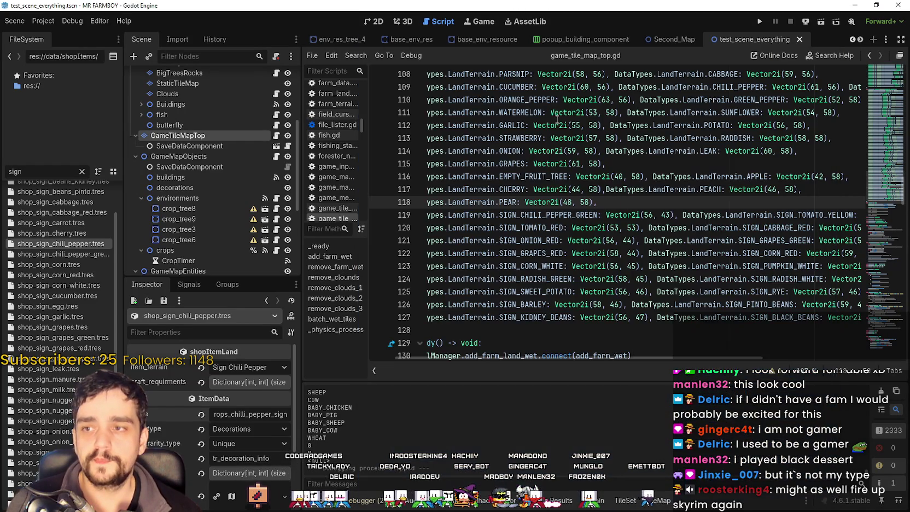
Review the SIGN_GRAPES_RED and PEAR (line 118) lines, then change the FileSystem filter to 'gamedish'.
left_click(581, 257)
scroll(579, 273, "down", 1)
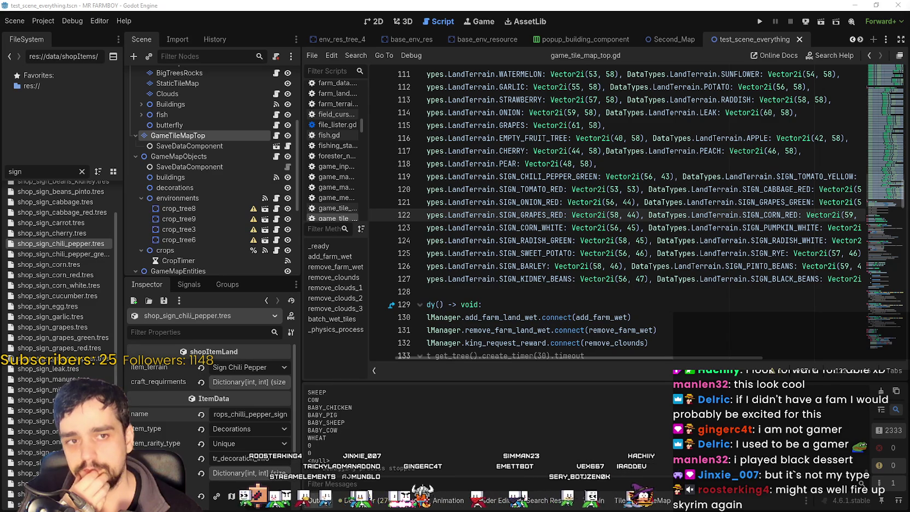
left_click(569, 193)
left_click(624, 162)
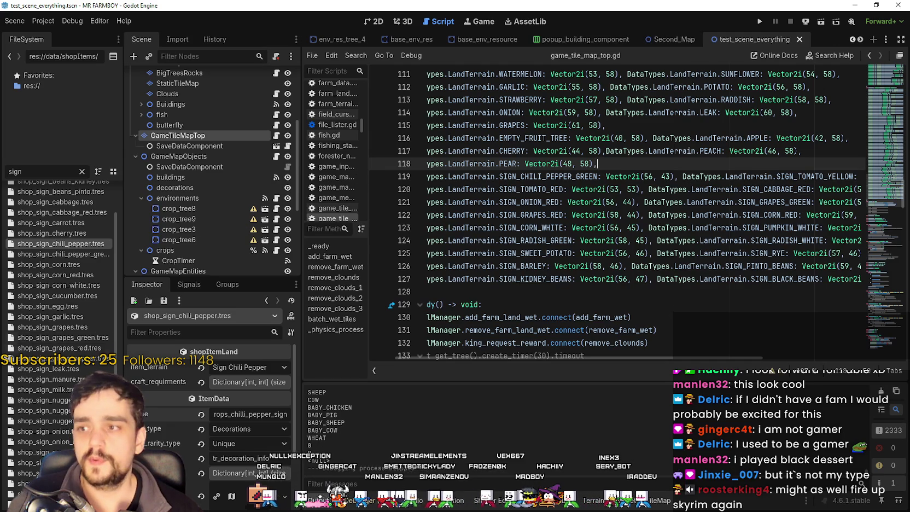
double_click(16, 173)
type("game")
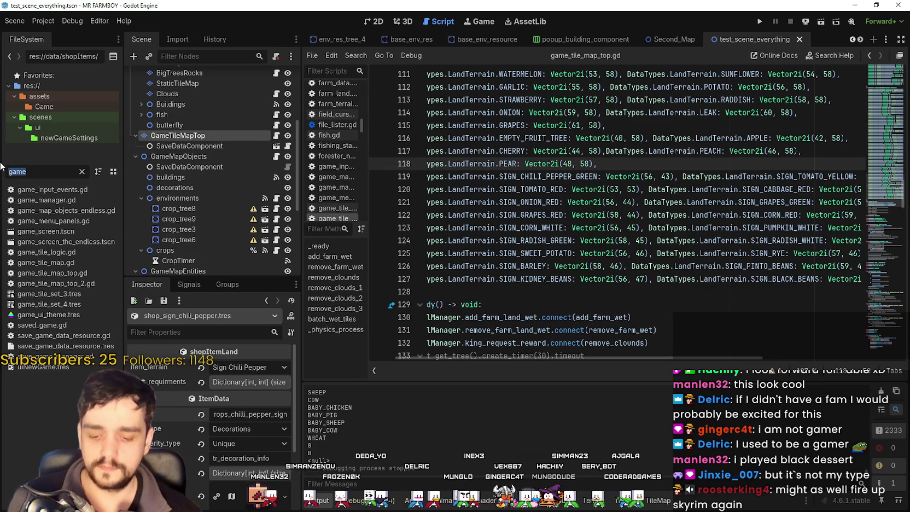
type("dish")
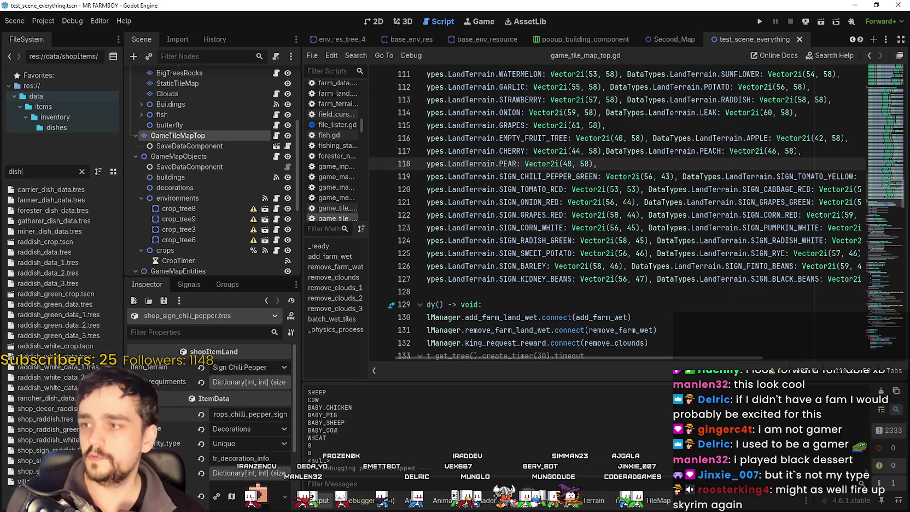
Open carrier_dish_data.tres, then farmer_dish_data.tres, with a taller, wider Inspector showing sell_price.
left_click(60, 189)
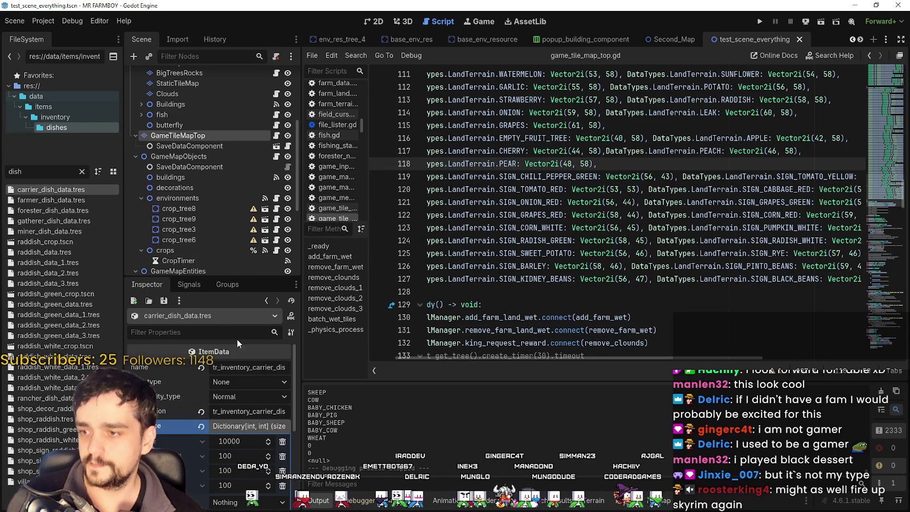
left_click_drag(235, 278, 236, 159)
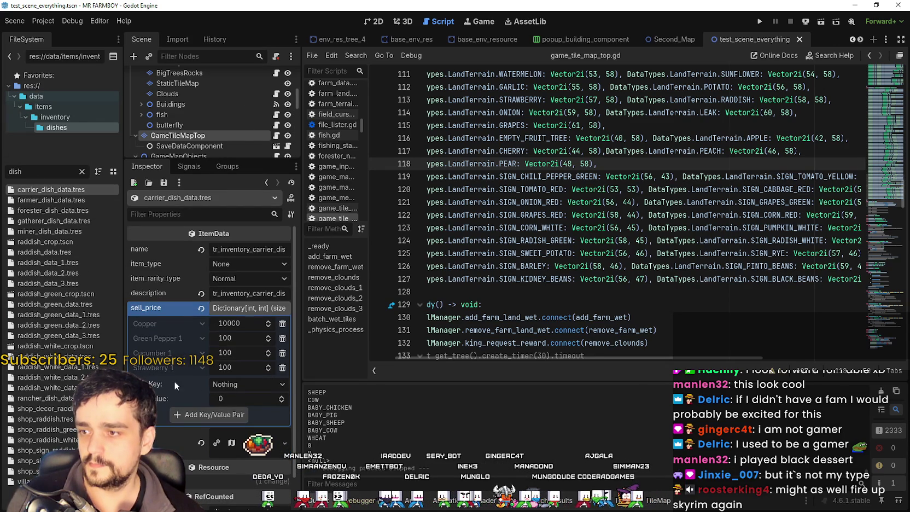
left_click(47, 199)
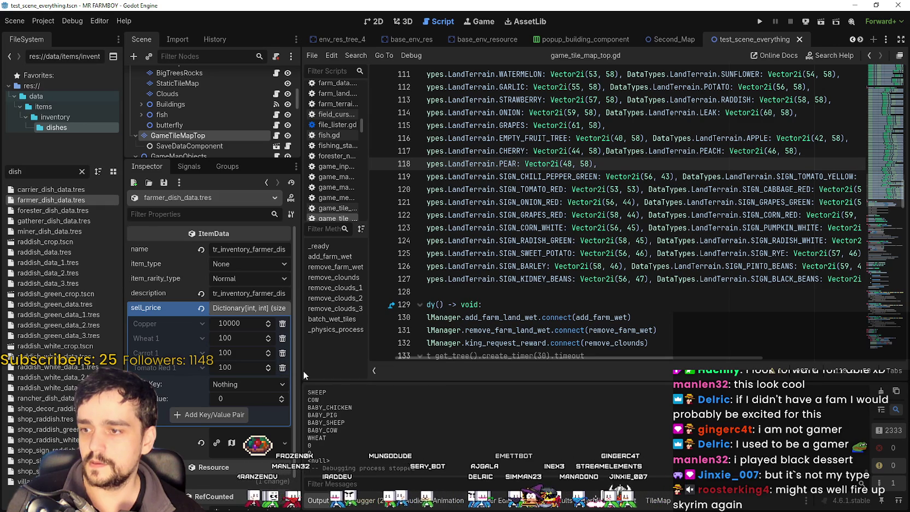
left_click_drag(300, 371, 423, 380)
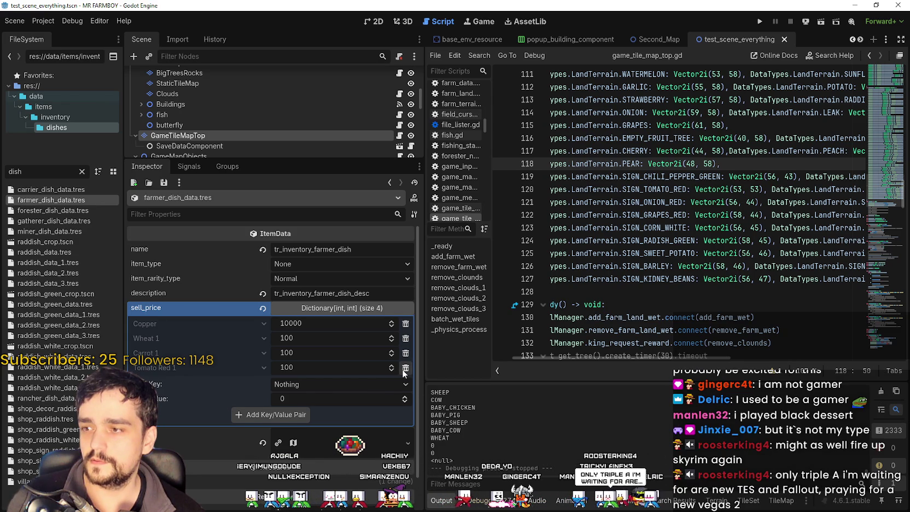
Delete the Tomato Red 1 sell_price entry and pick Tomato Green 1 as the new key.
left_click(405, 367)
left_click(350, 372)
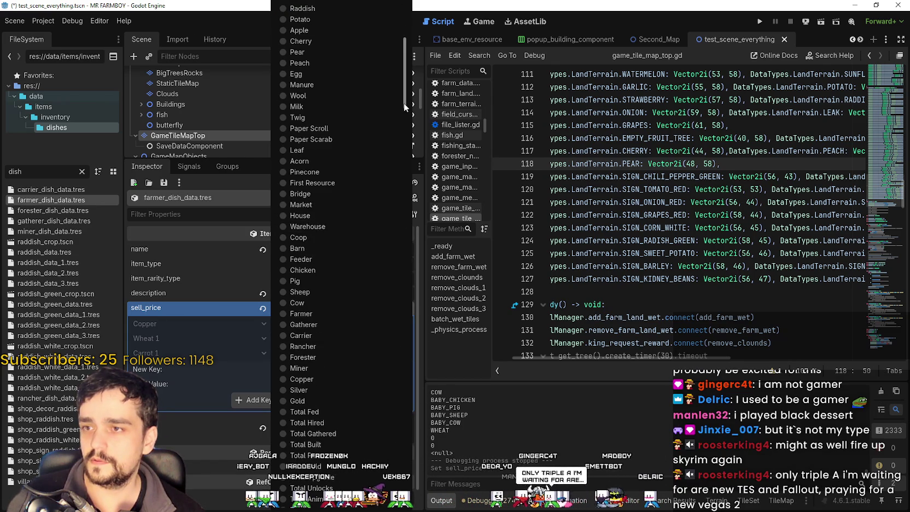
scroll(355, 274, "down", 10)
scroll(362, 402, "up", 5)
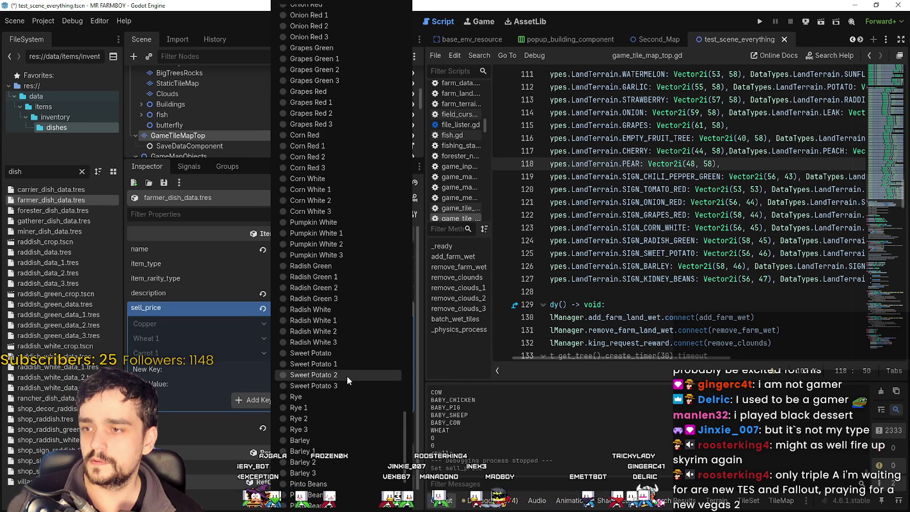
scroll(327, 320, "up", 6)
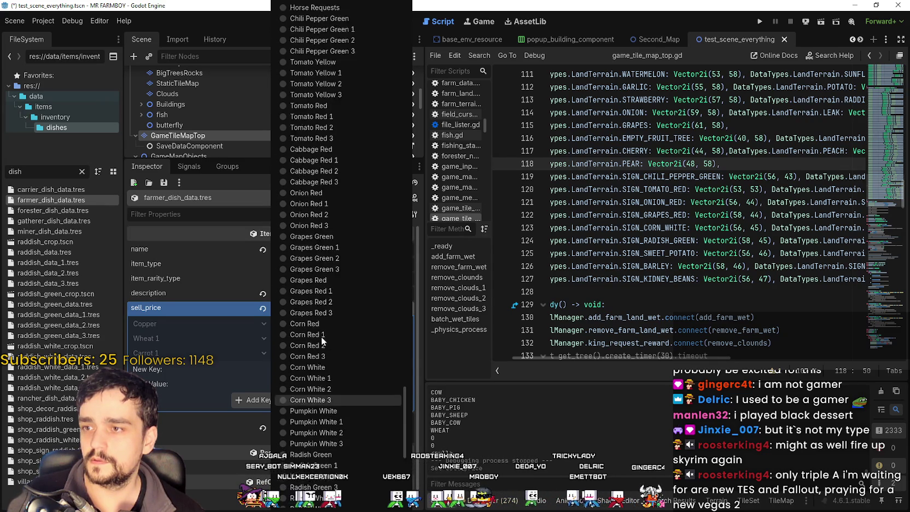
scroll(339, 339, "up", 4)
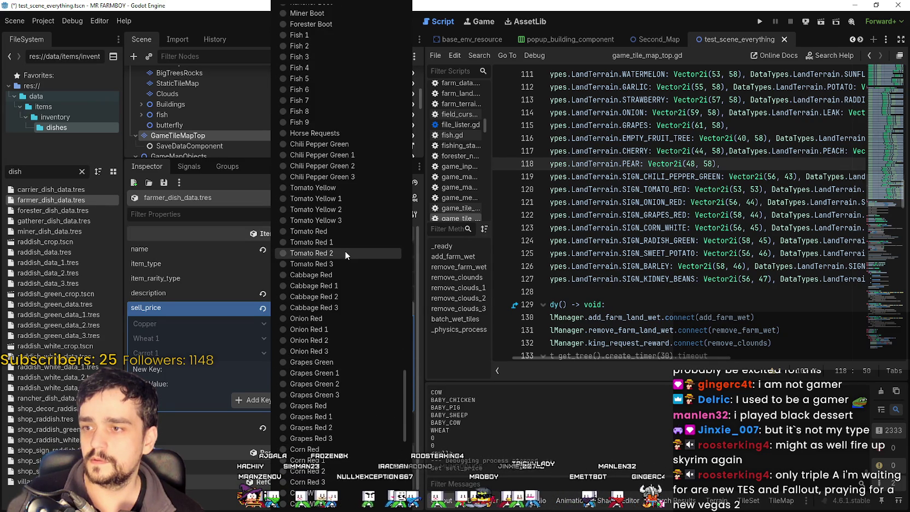
scroll(349, 320, "up", 15)
scroll(379, 385, "up", 20)
scroll(375, 379, "up", 10)
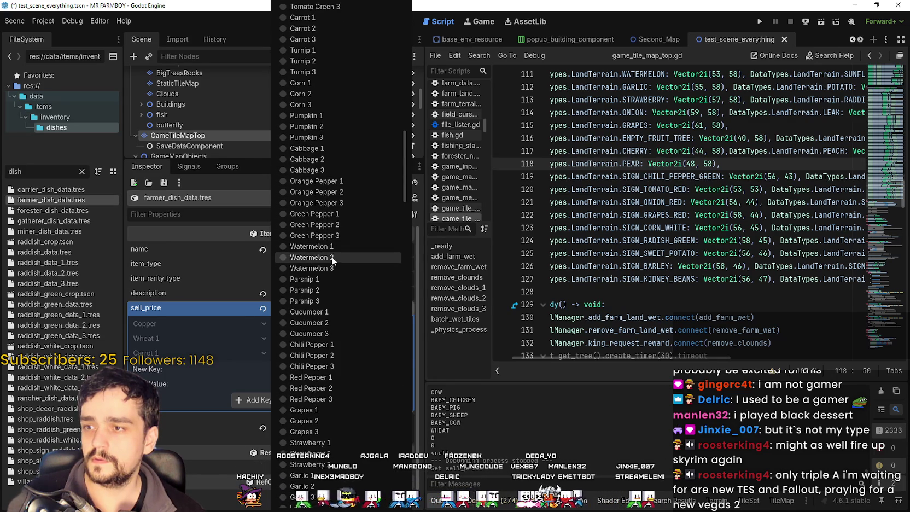
scroll(332, 254, "up", 5)
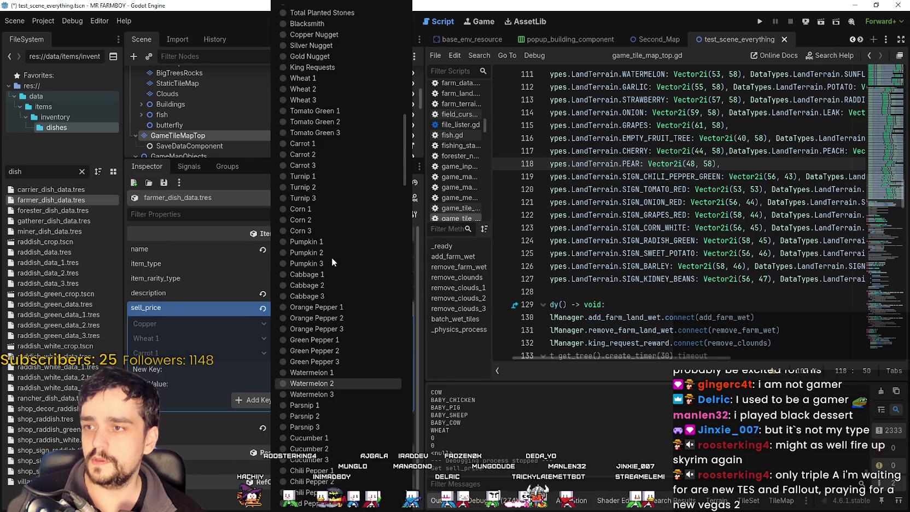
left_click(345, 112)
Add Tomato Green 1 with value 100 to sell_price and save.
double_click(303, 383)
type("100")
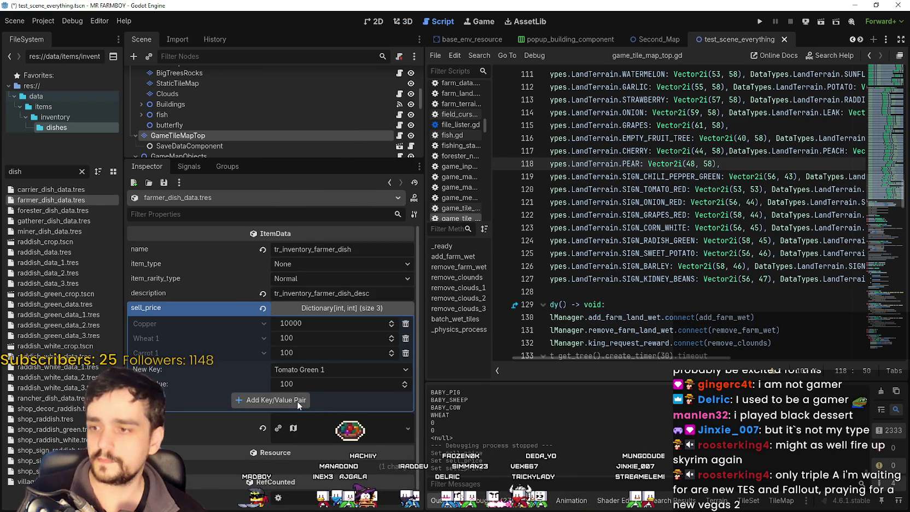
left_click(298, 401)
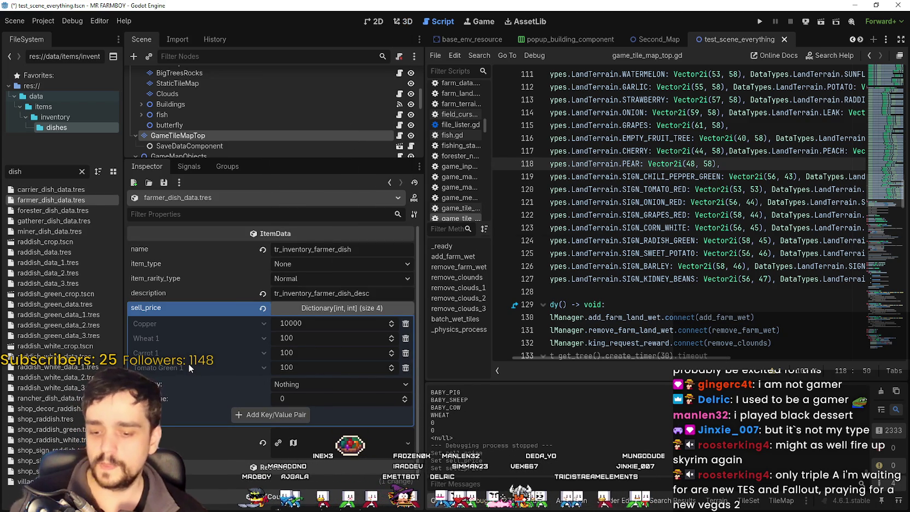
key("ctrl+s")
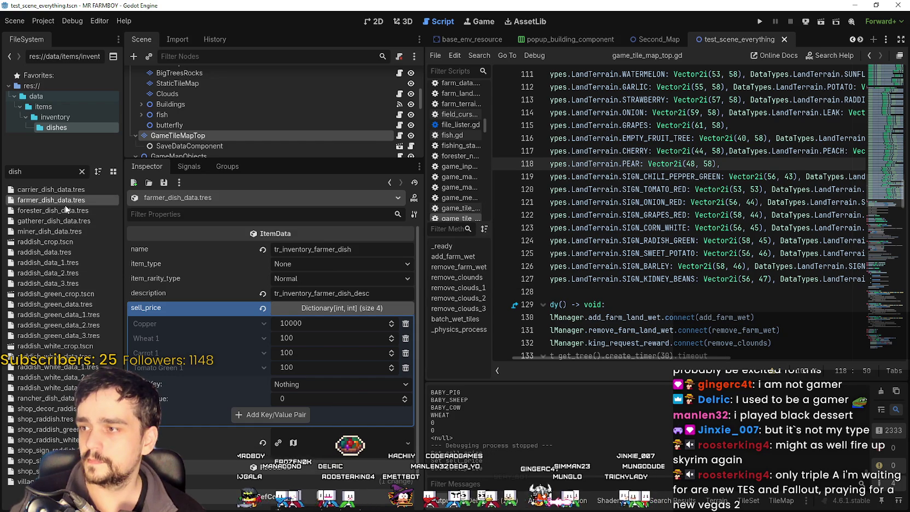
Compare the forester and gatherer prices, then copy the farmer dish sell_price dictionary.
left_click(60, 210)
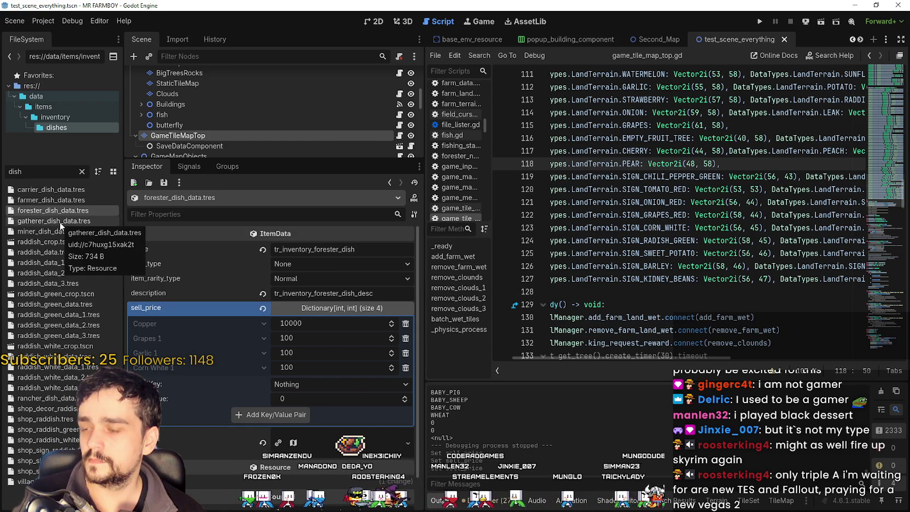
left_click(61, 221)
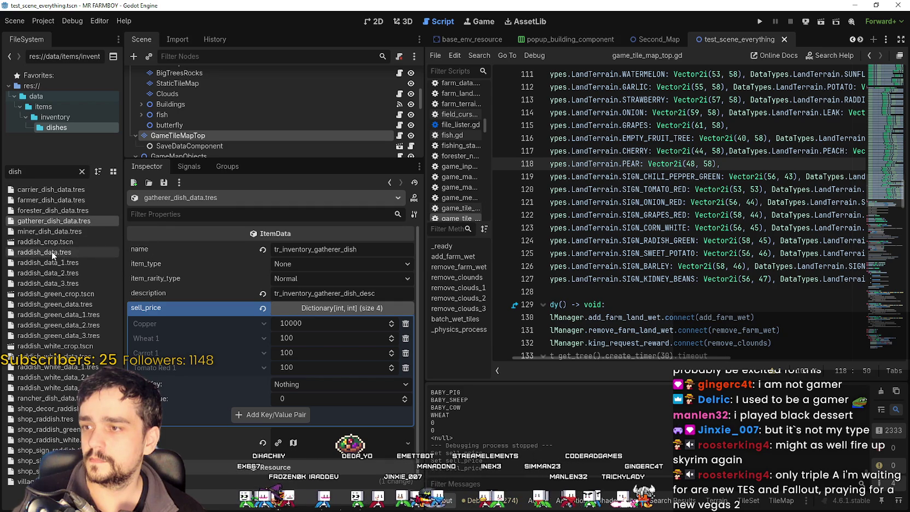
left_click(63, 202)
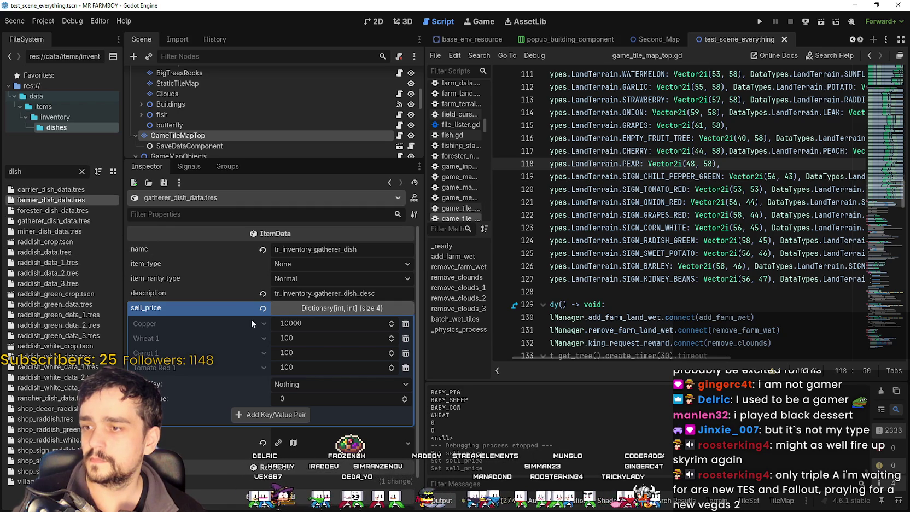
right_click(222, 307)
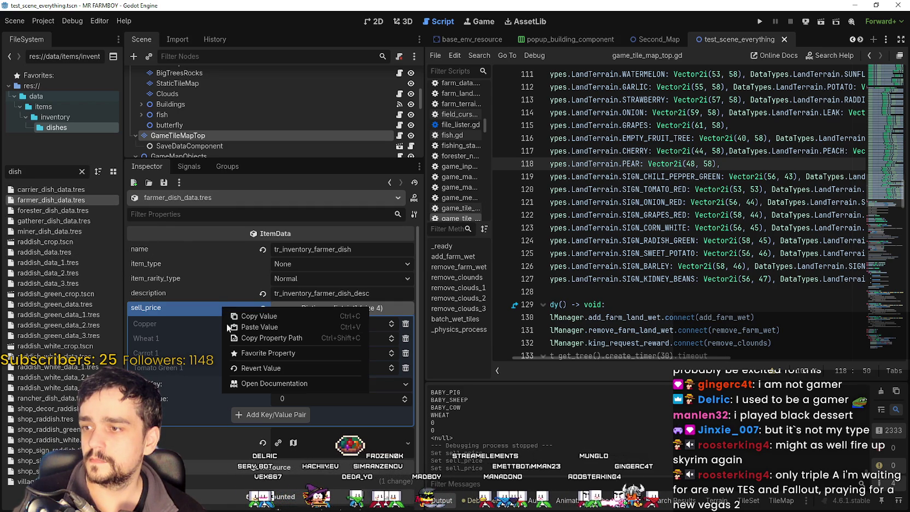
left_click(253, 316)
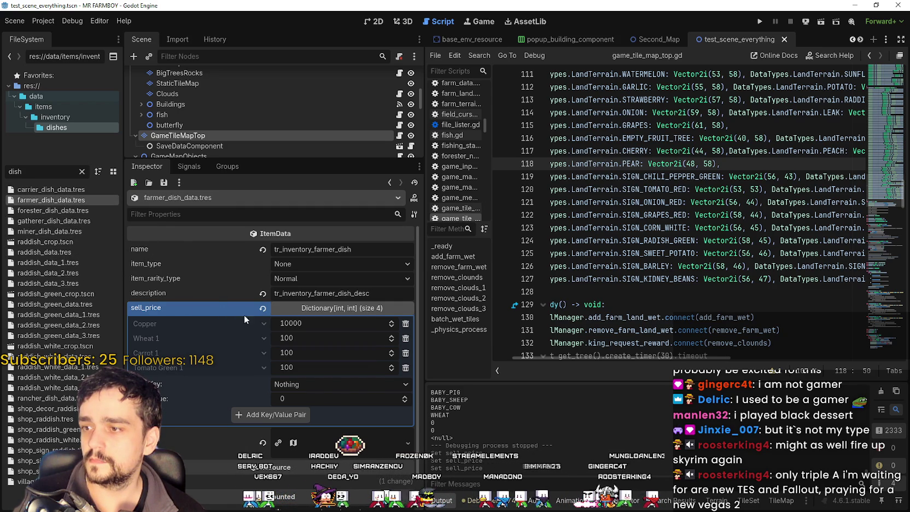
Paste the copied sell_price entries into gatherer_dish_data.tres and save.
left_click(73, 220)
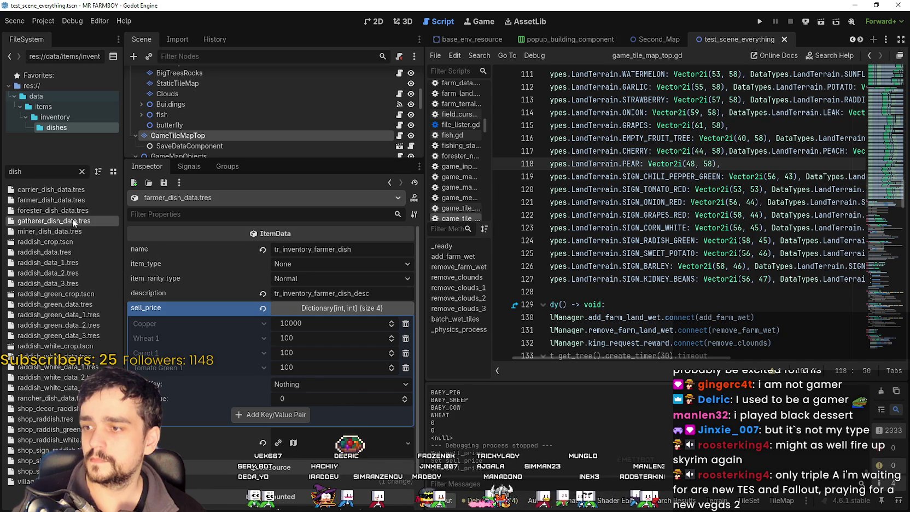
right_click(203, 310)
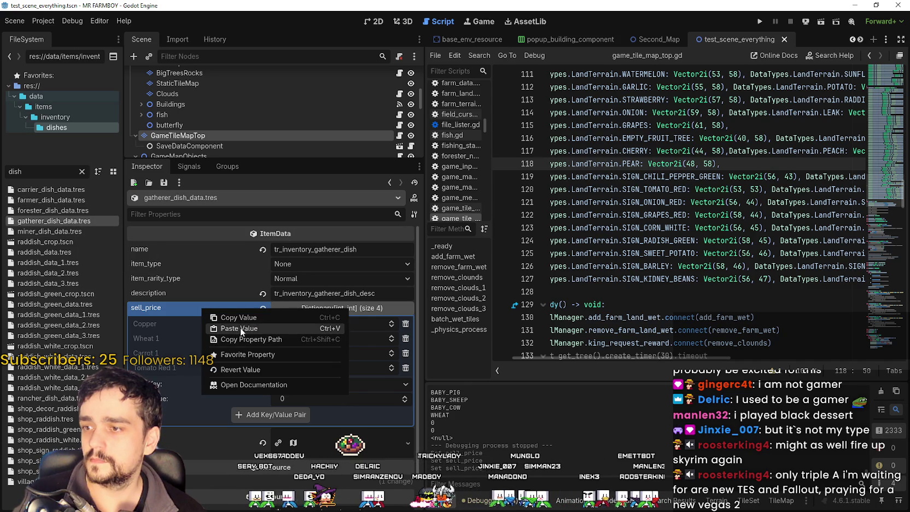
left_click(238, 328)
key("ctrl+s")
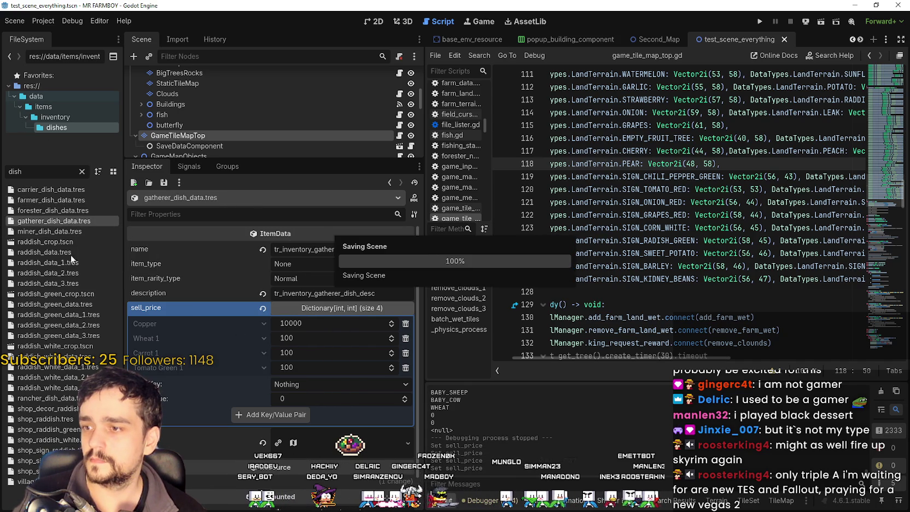
Check the miner, forester, carrier and farmer dish data, save, and switch to Steam.
left_click(49, 230)
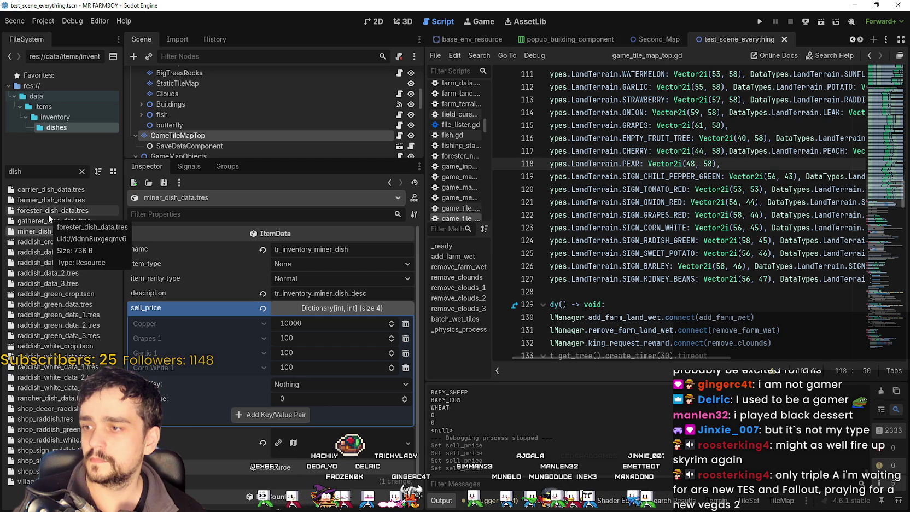
left_click(49, 211)
left_click(52, 192)
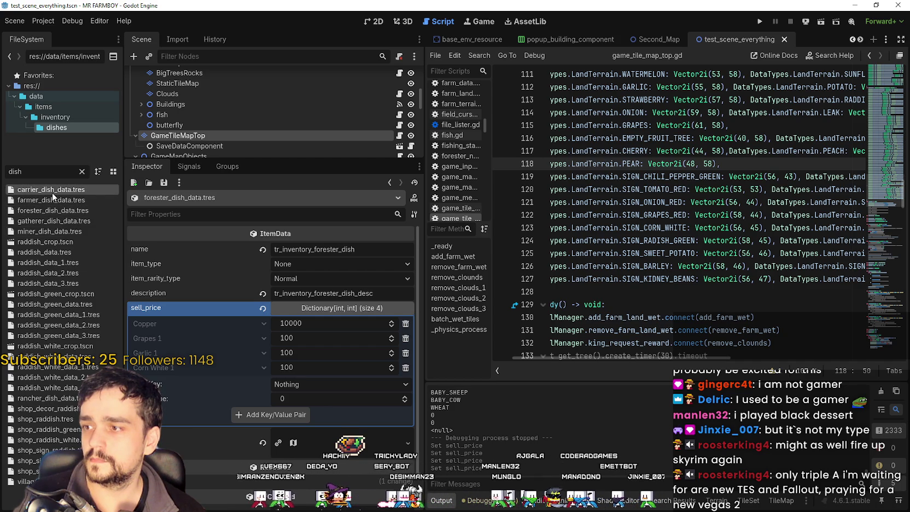
left_click(51, 200)
key("ctrl+s")
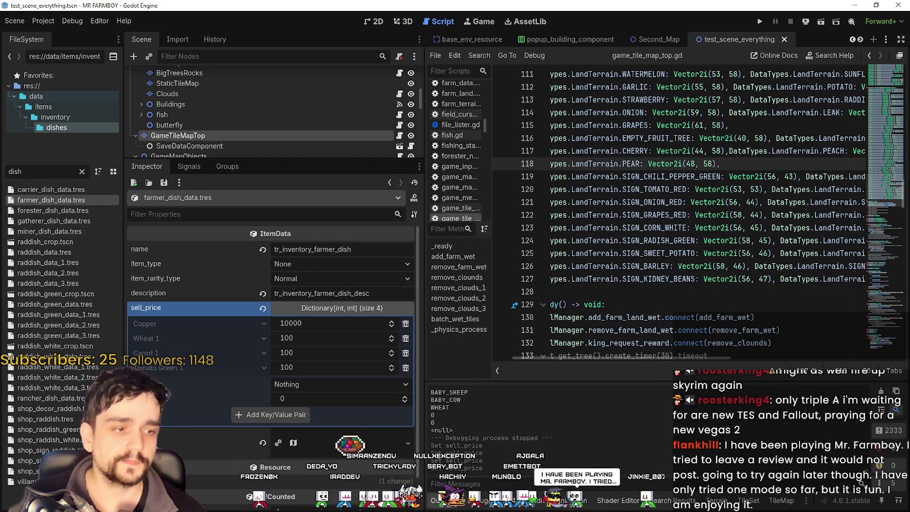
key("alt+Tab")
key("alt+Tab")
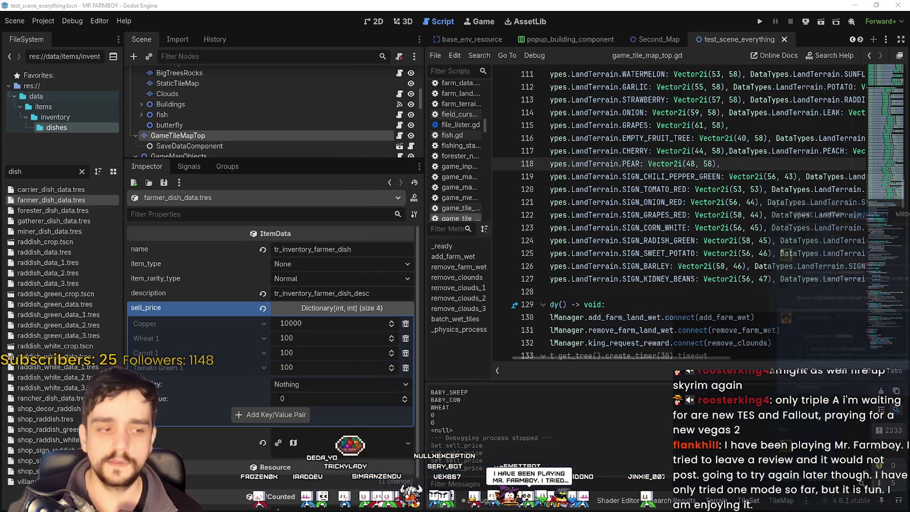
left_click(750, 289)
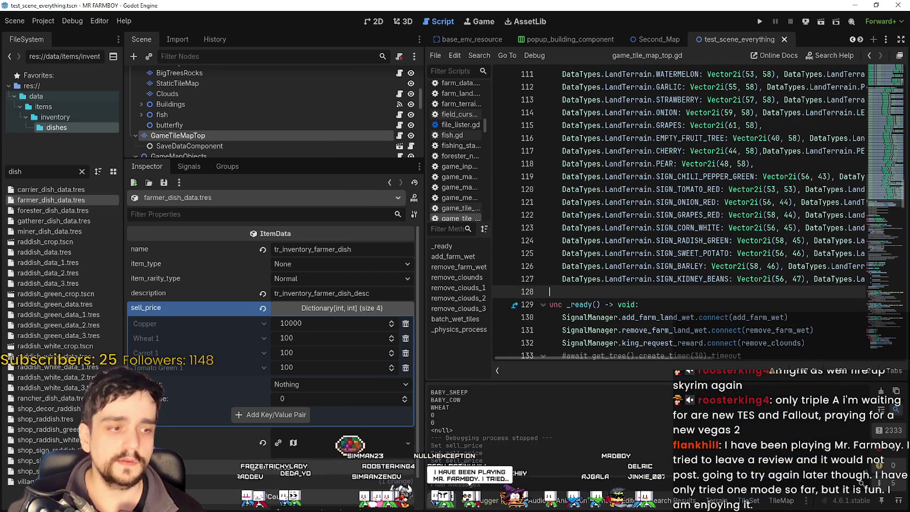
key("alt+Tab")
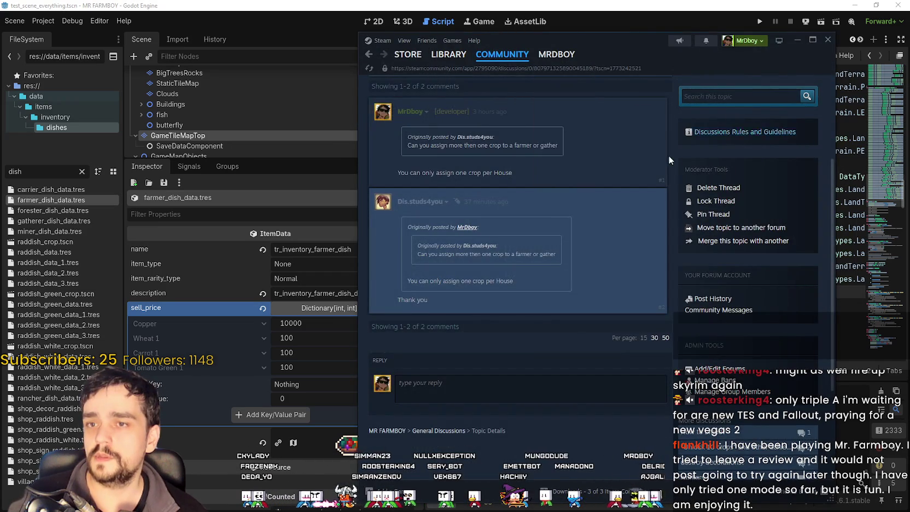
Look through the published V1.0 - Hotfix 2 event in the editor, then return to the Dashboard.
scroll(713, 140, "up", 3)
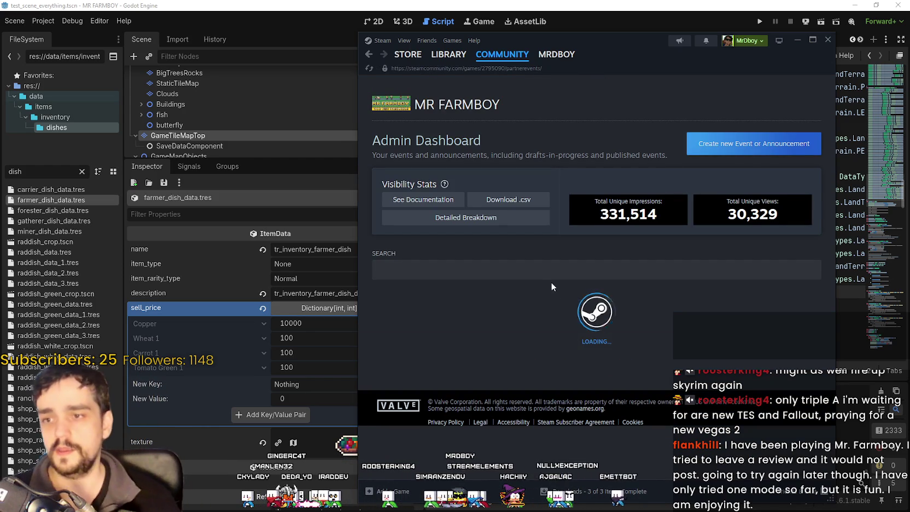
scroll(551, 282, "down", 5)
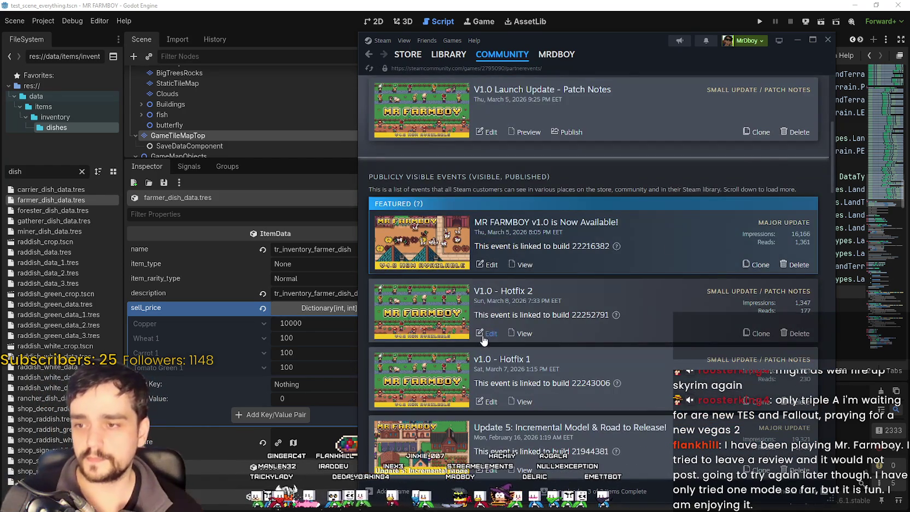
left_click(482, 336)
scroll(524, 287, "down", 5)
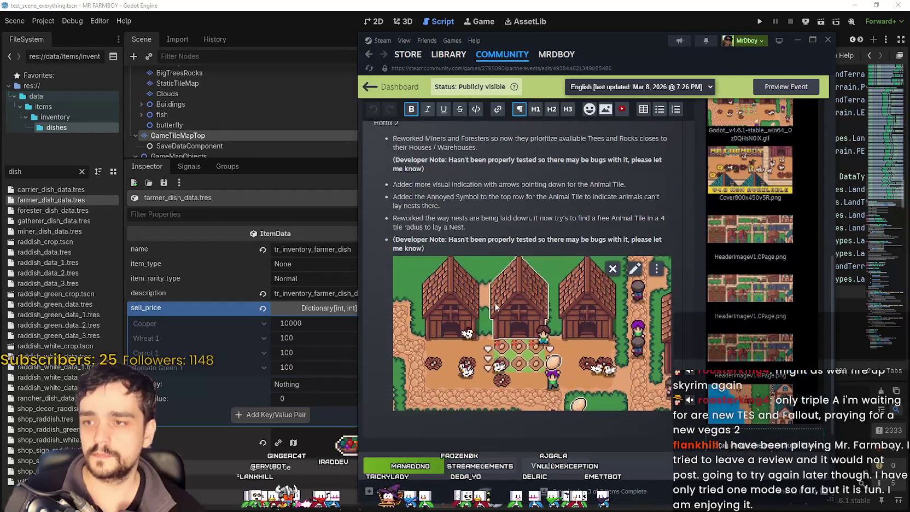
scroll(515, 306, "up", 3)
left_click_drag(424, 311, 373, 238)
scroll(476, 334, "up", 2)
left_click(477, 334)
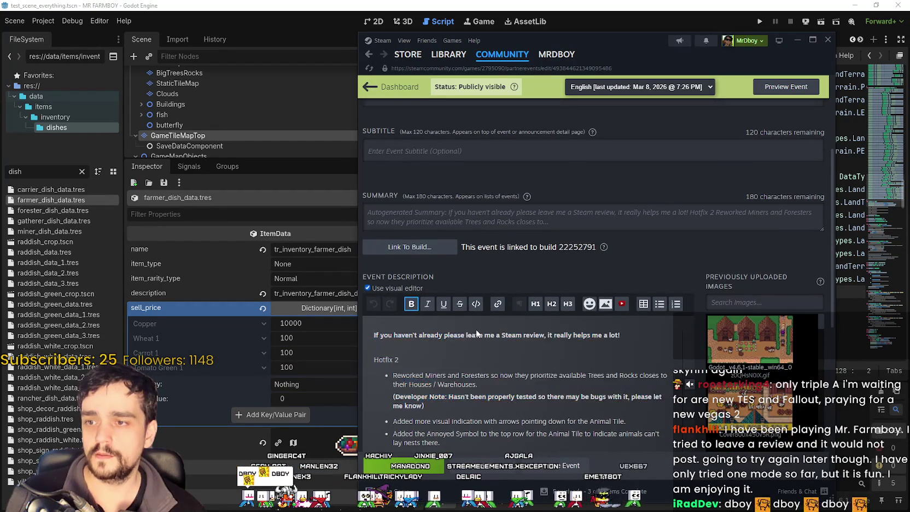
scroll(476, 334, "up", 3)
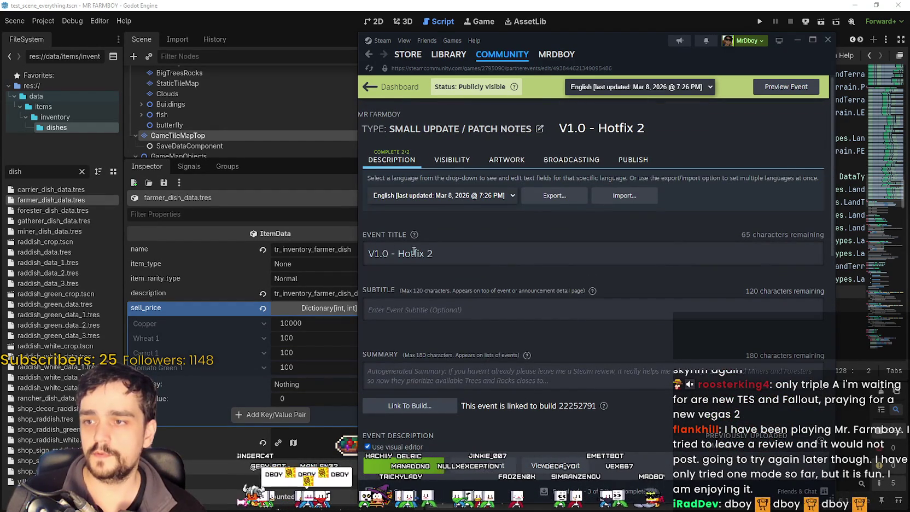
left_click(368, 55)
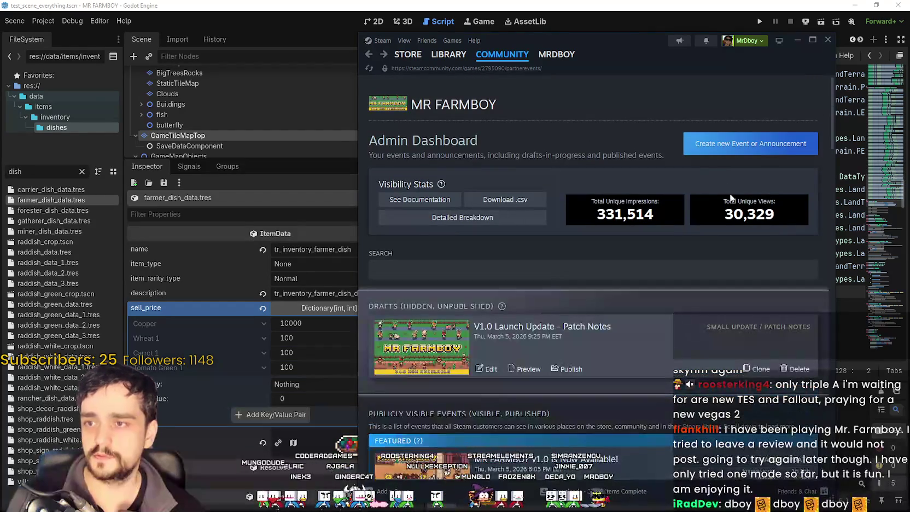
Create a new A Game Update > Small Update / Patch Notes event.
left_click(745, 148)
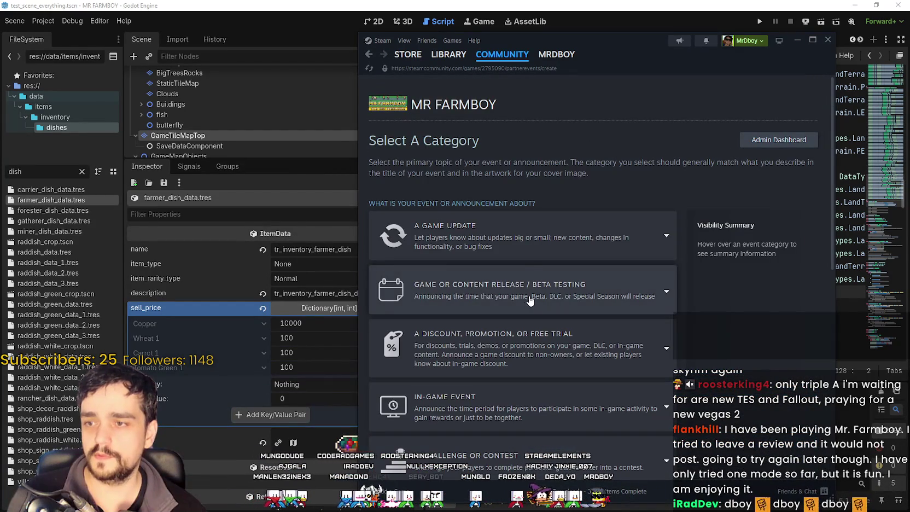
left_click(525, 235)
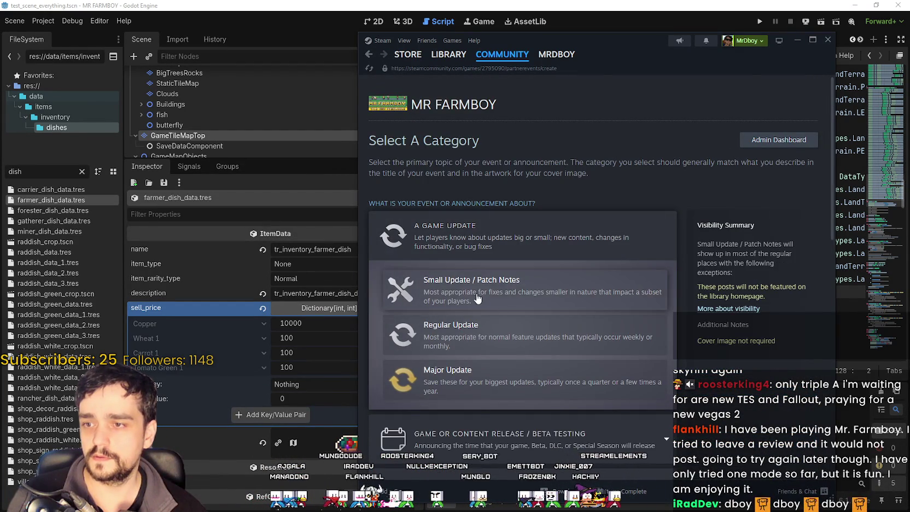
left_click(476, 295)
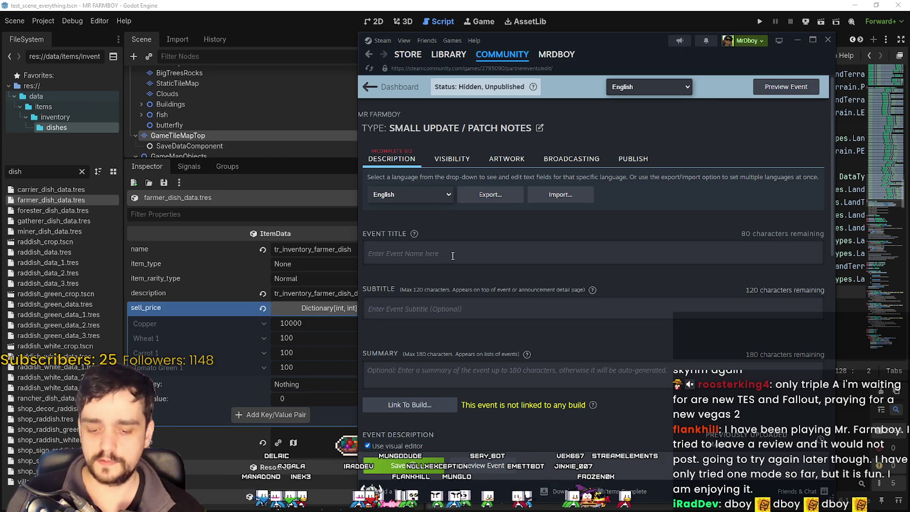
Enter the event title for V1.0 - Hotfix 3.
type("V1.0")
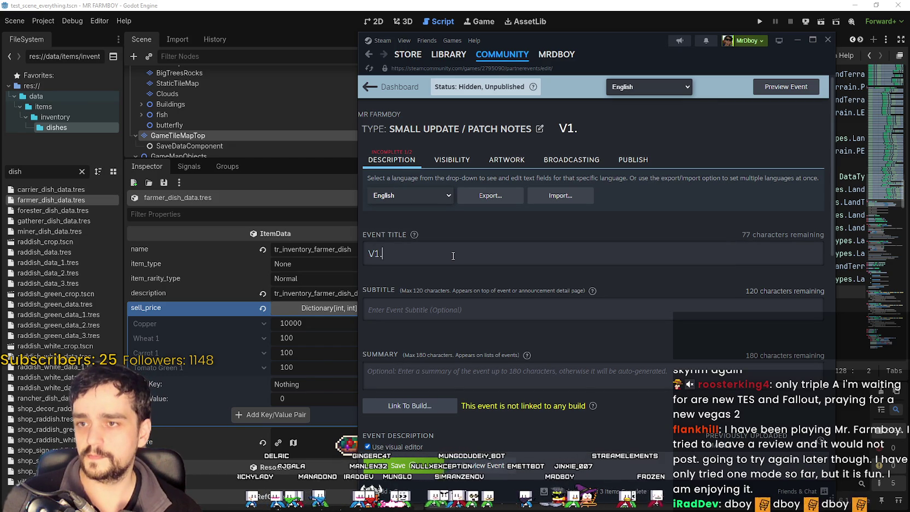
type(" Hotfd")
key("BackSpace")
type("ix")
type(" 2")
scroll(459, 284, "down", 5)
scroll(453, 295, "up", 5)
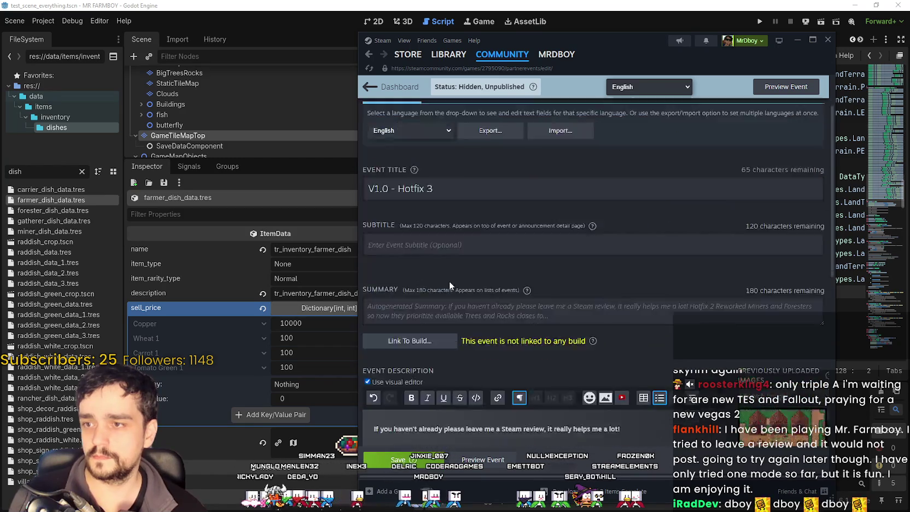
scroll(449, 281, "down", 6)
left_click(396, 234)
Change the description heading to Hotfix 3 and make the first bullet 'Added the missing Crop Signs'.
type("3")
mouse_move(425, 249)
left_mouse_down()
mouse_move(482, 272)
mouse_move(450, 251)
mouse_move(392, 250)
left_mouse_up()
left_click(507, 276)
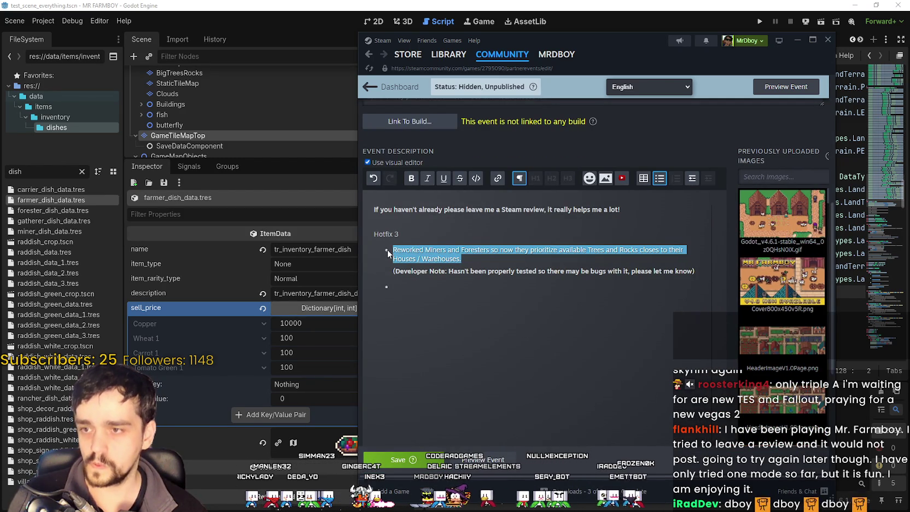
key("BackSpace")
type("Added the missing Sig")
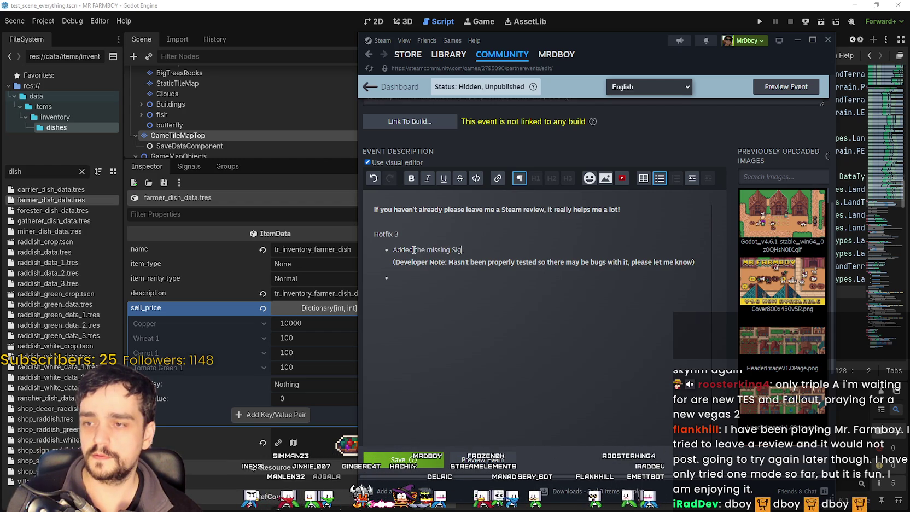
type("Crop Signs")
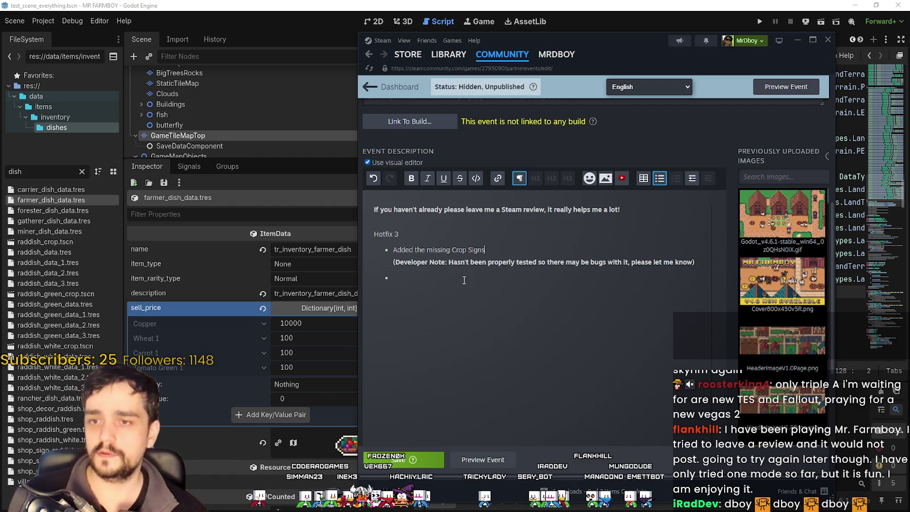
left_click(462, 278)
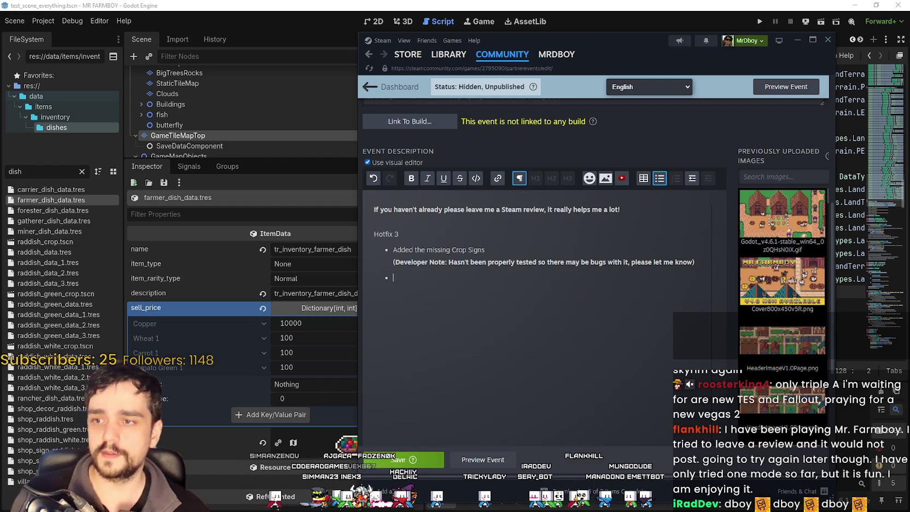
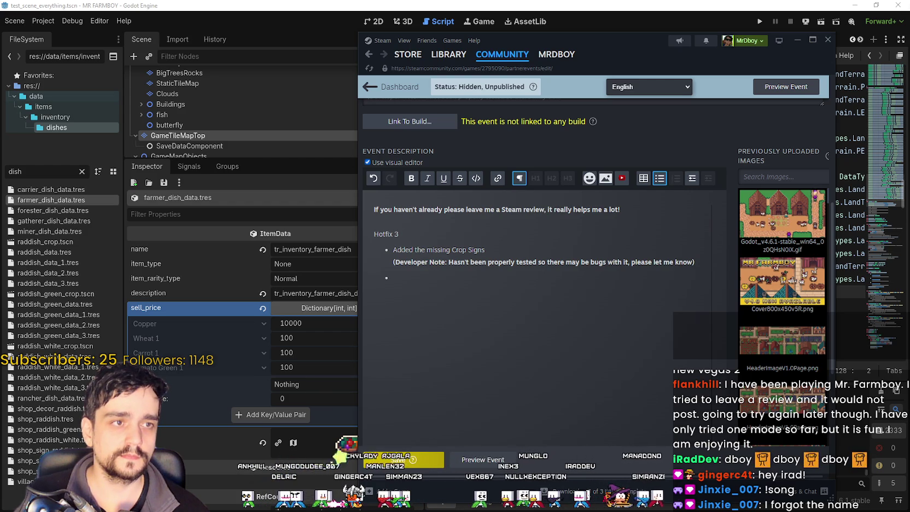
Move the YouTube window aside and bring the Steamworks event editor back to the front.
key("alt+Tab")
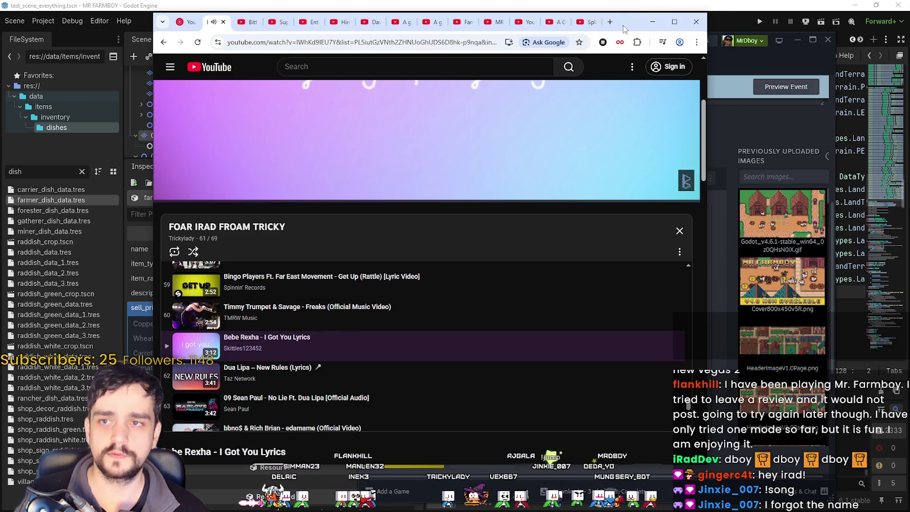
left_click_drag(624, 28, 650, 25)
left_click(678, 19)
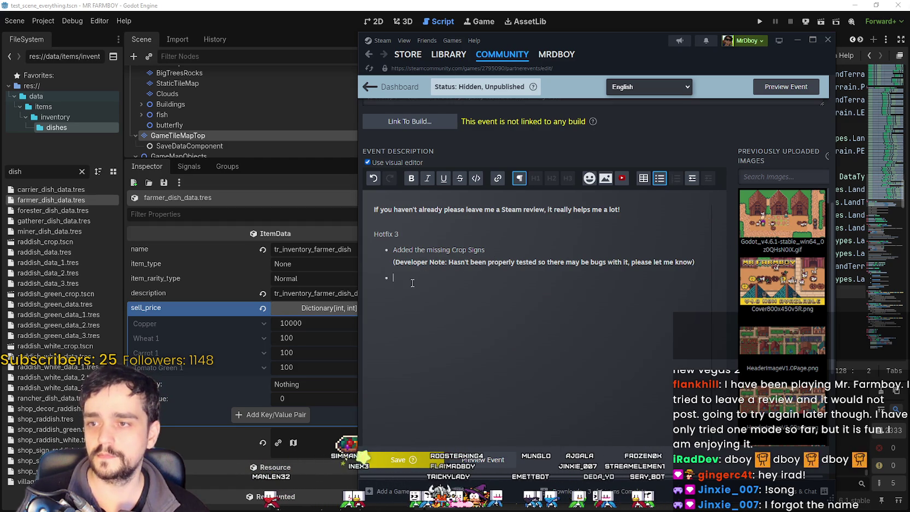
left_click(599, 4)
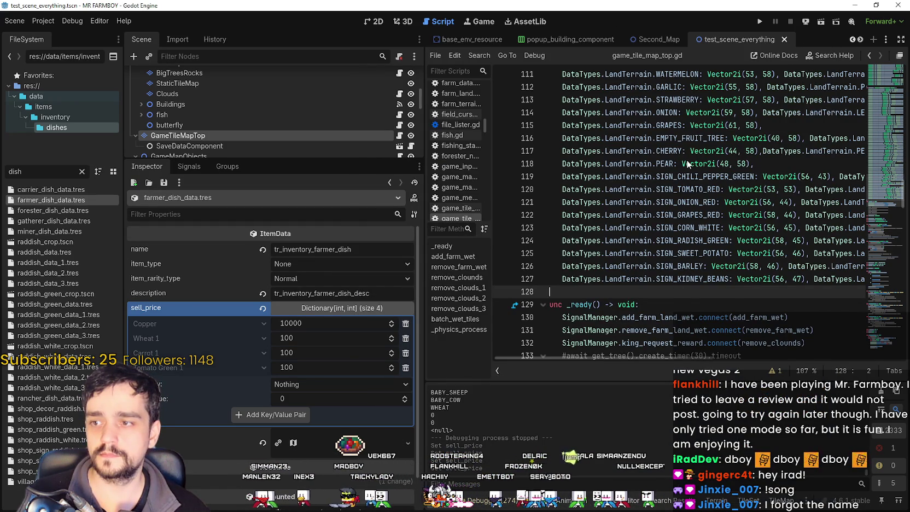
key("alt+Tab")
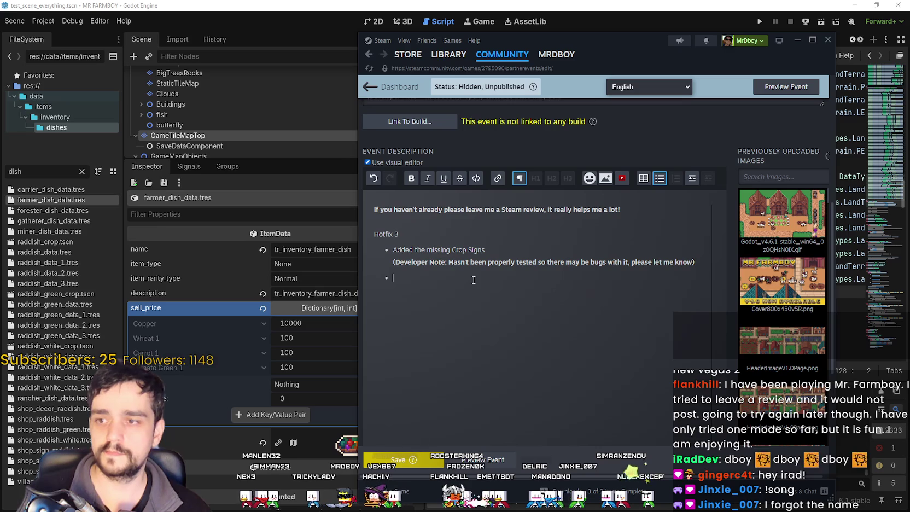
Replace the developer note with the bullet 'Fixed an issue with the requirments for some Inn Dishes'.
left_click_drag(696, 265, 392, 264)
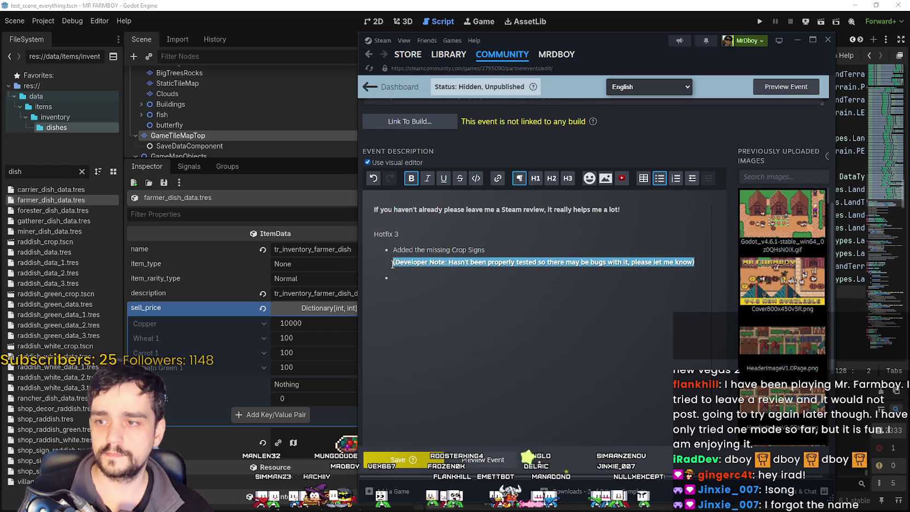
key("BackSpace")
type("F")
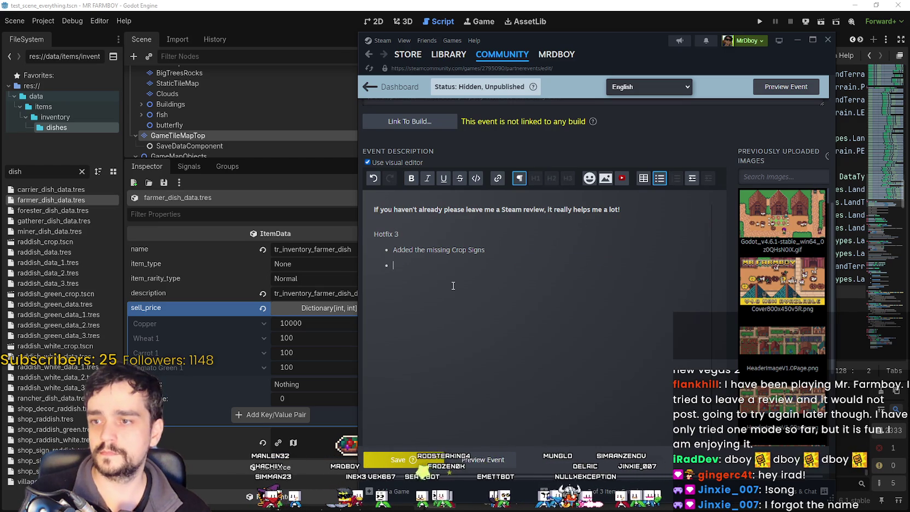
type("ixe")
type("th")
key("BackSpace")
key("BackSpace")
key("BackSpace")
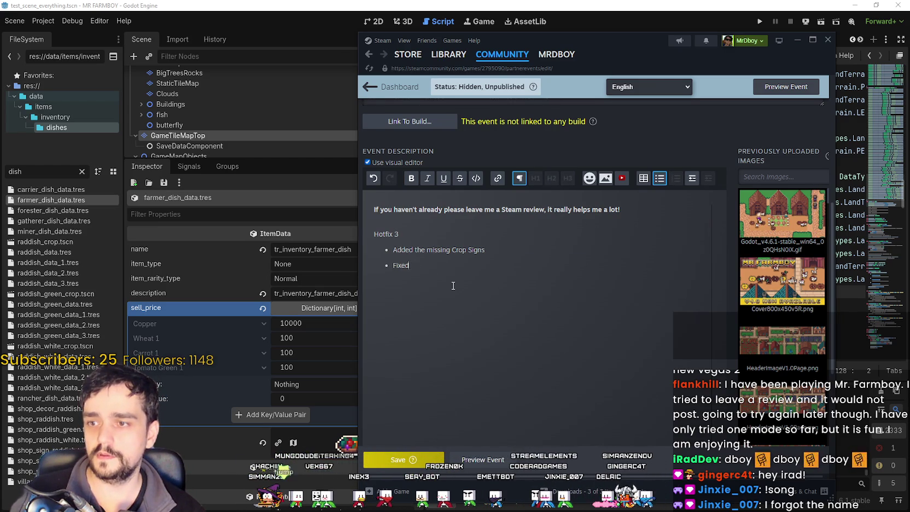
key("BackSpace")
key("BackSpace")
key("BackSpace")
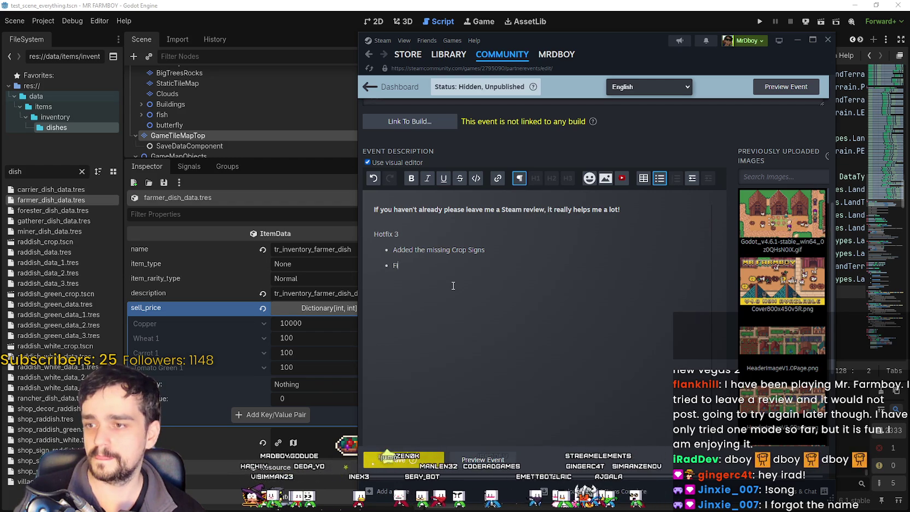
type("Fixed an issue with ")
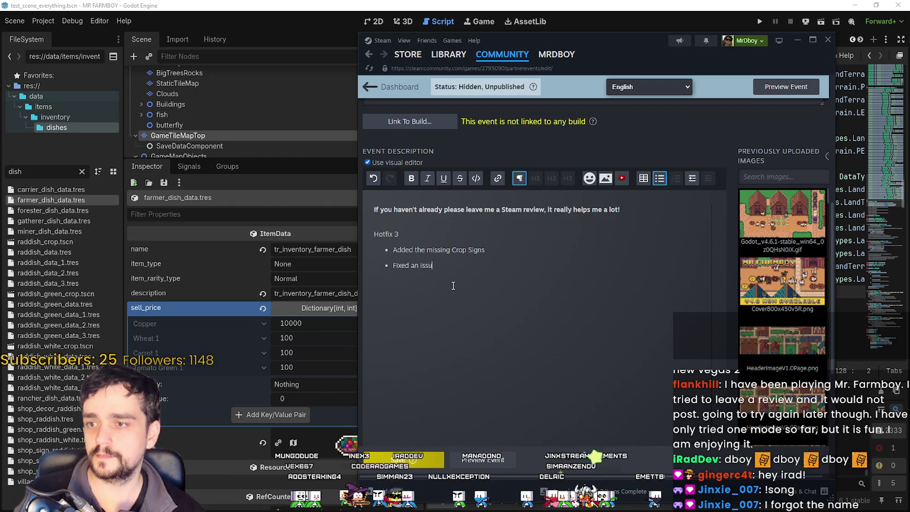
type("the")
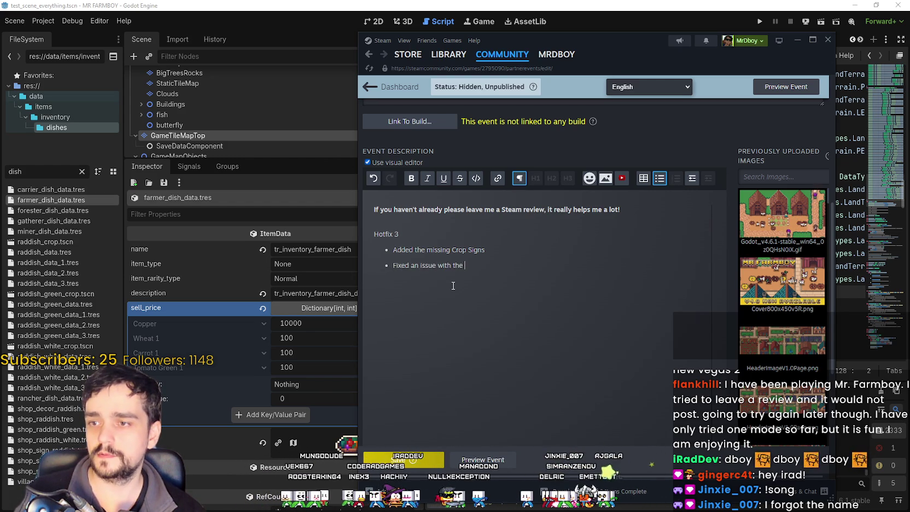
type(" requirment")
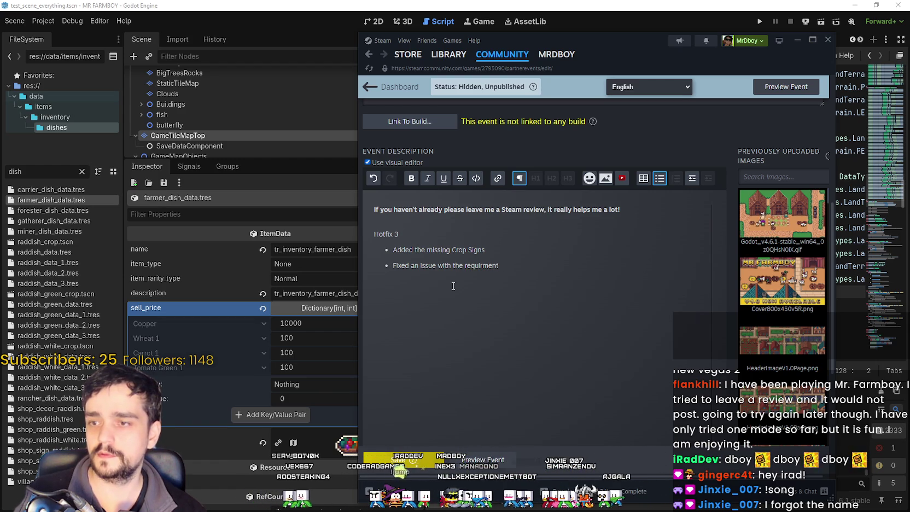
type("s s for some ")
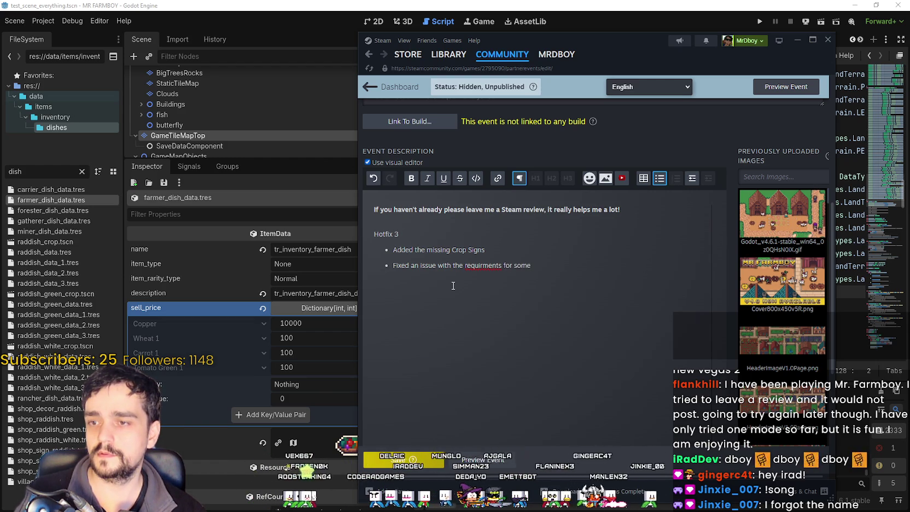
type("Inn Dishes")
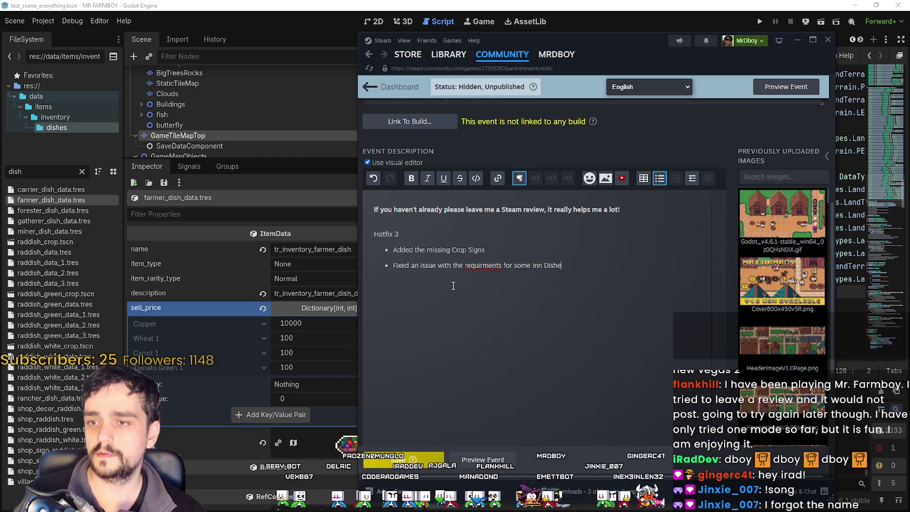
right_click(477, 273)
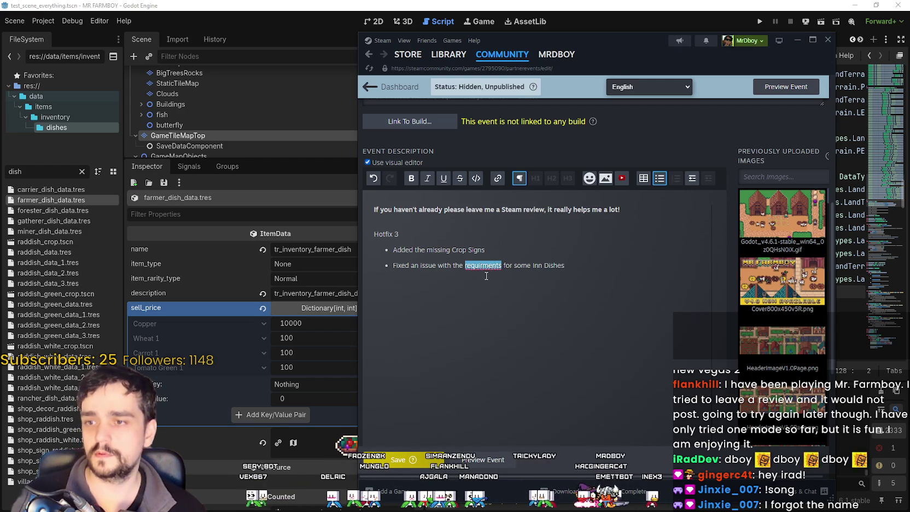
Try correcting the misspelled 'requirments' by inserting a missing letter.
left_click(469, 295)
right_click(478, 270)
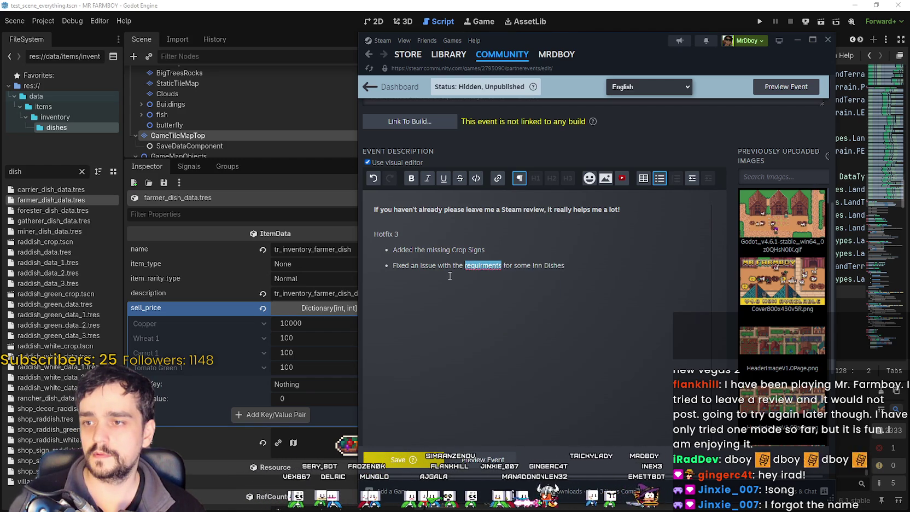
left_click(454, 278)
right_click(477, 267)
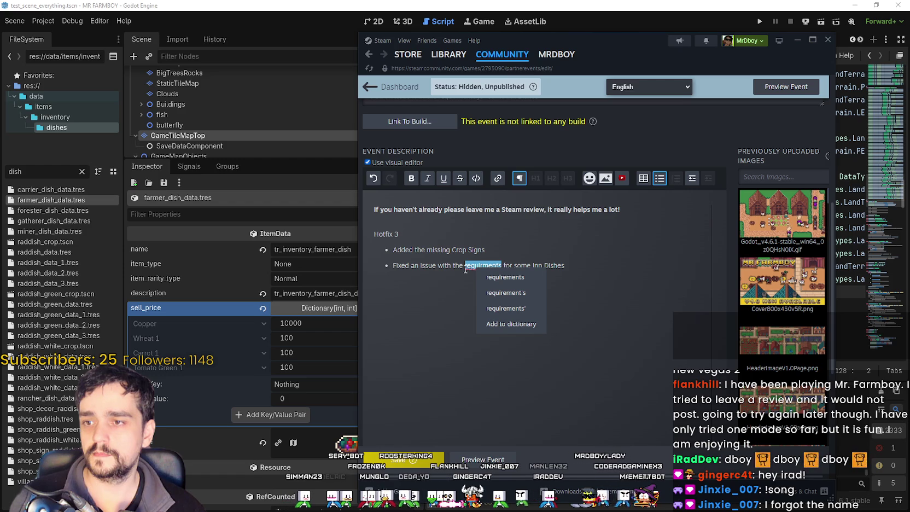
left_click(460, 276)
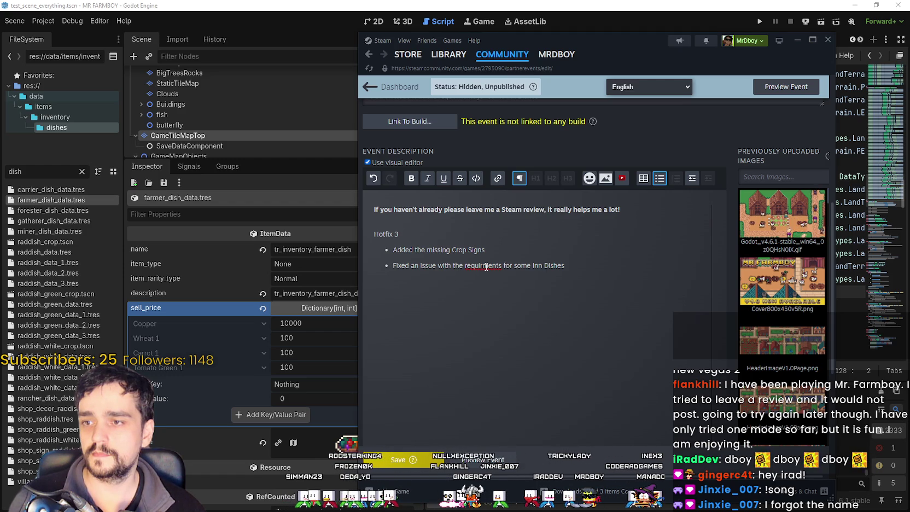
left_click(479, 267)
type("e")
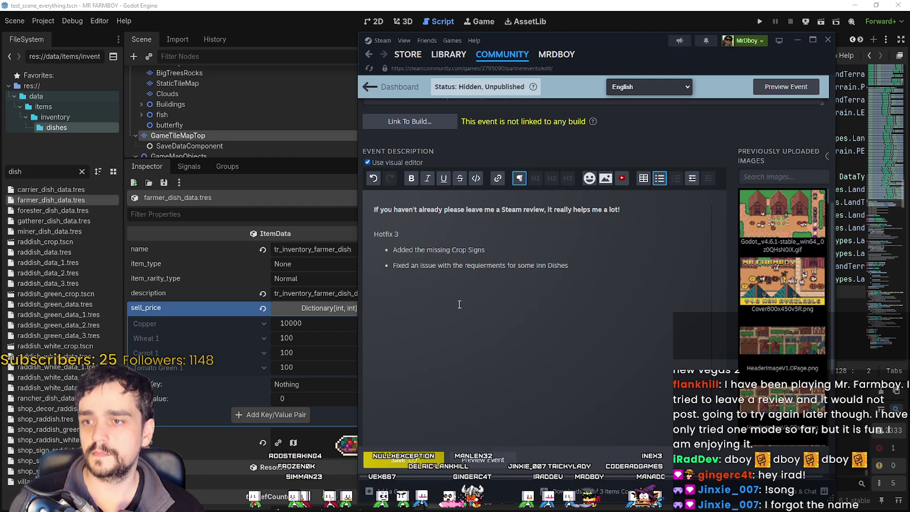
End the Inn Dishes and Crop Signs bullets with full stops.
left_click(583, 267)
type(".")
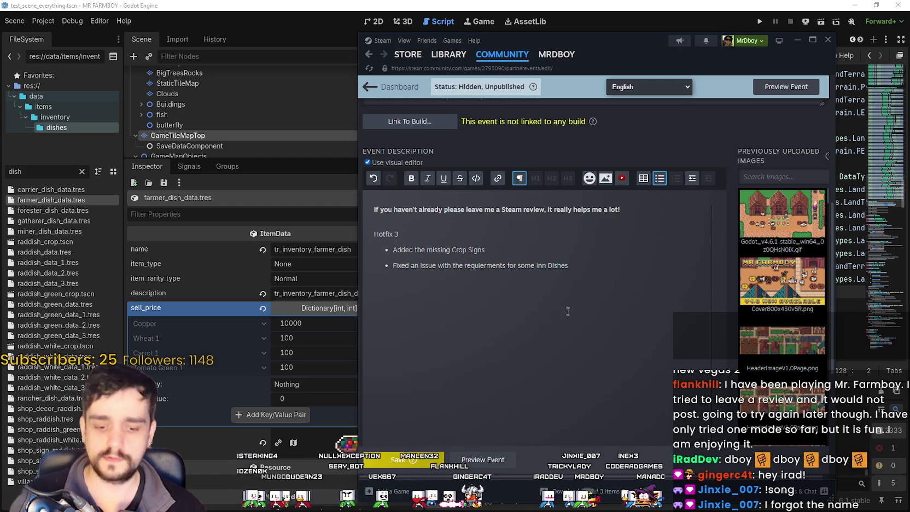
left_click(505, 255)
type(".")
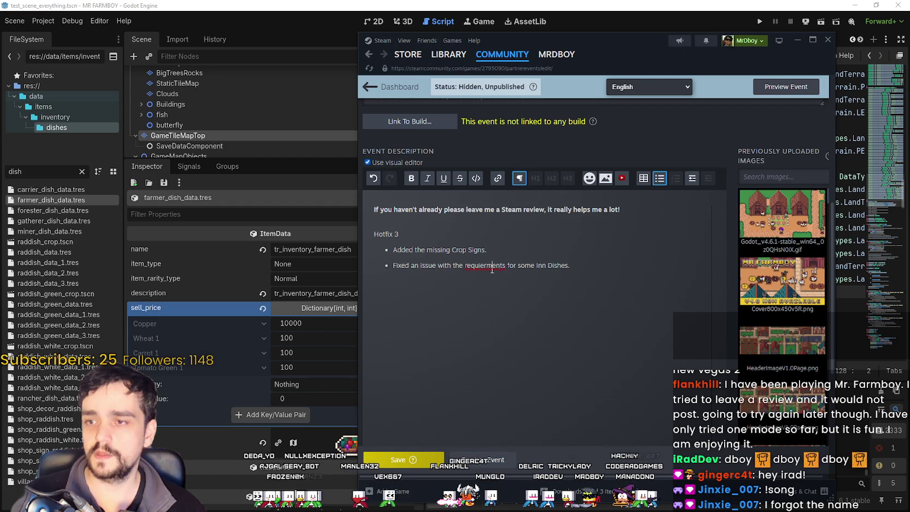
Retype the misspelled word in the second bullet as 'requirements'.
right_click(492, 266)
key("Escape")
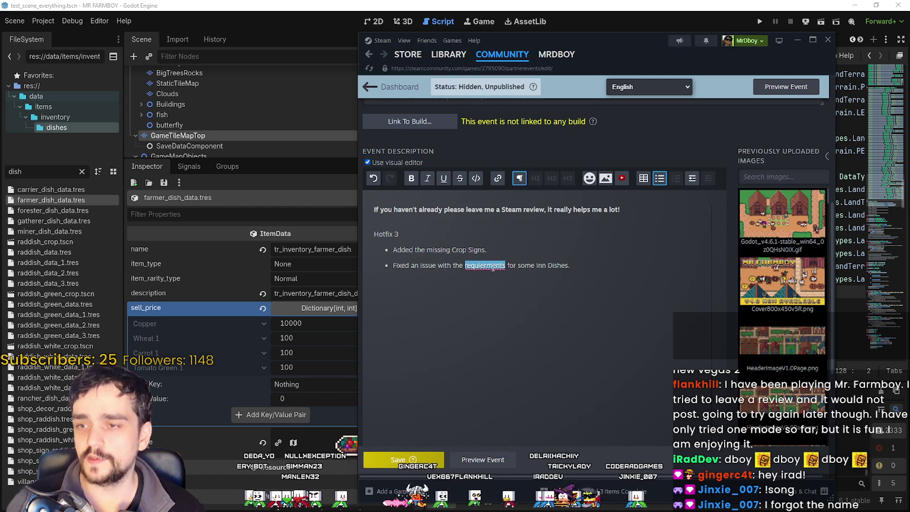
right_click(477, 262)
key("Escape")
key("Up")
left_click_drag(507, 265, 464, 265)
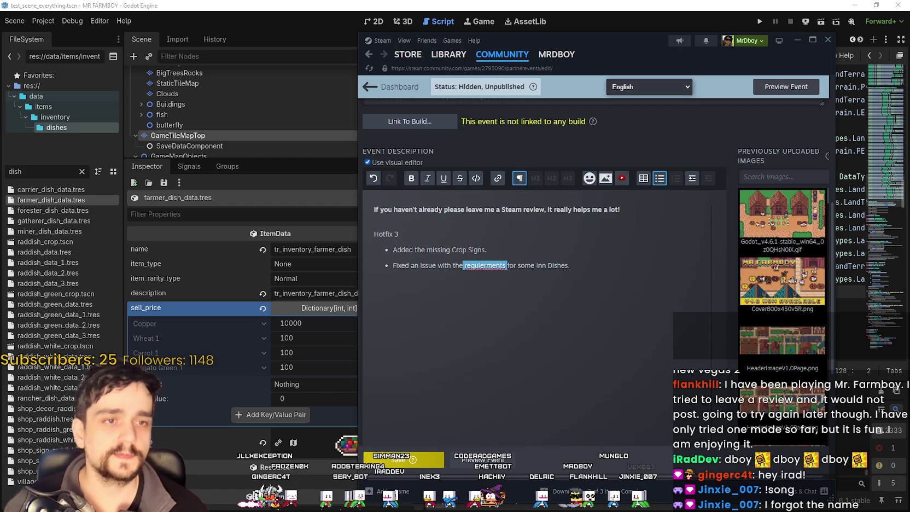
left_click(495, 265)
left_click_drag(509, 265, 463, 268)
type("requirements")
left_click(463, 265)
Save the Hotfix 3 event with Ctrl+S and close the success confirmation.
left_click(606, 266)
scroll(523, 347, "up", 3)
scroll(522, 351, "down", 3)
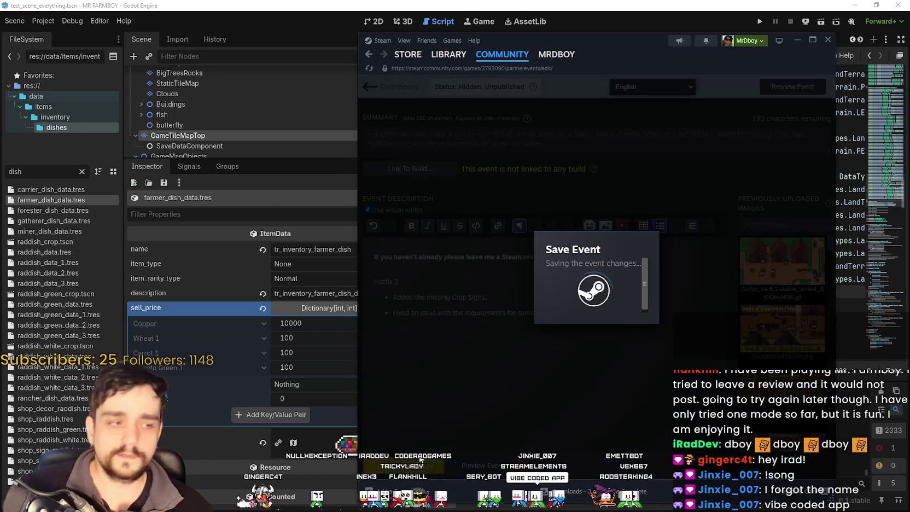
key("ctrl+s")
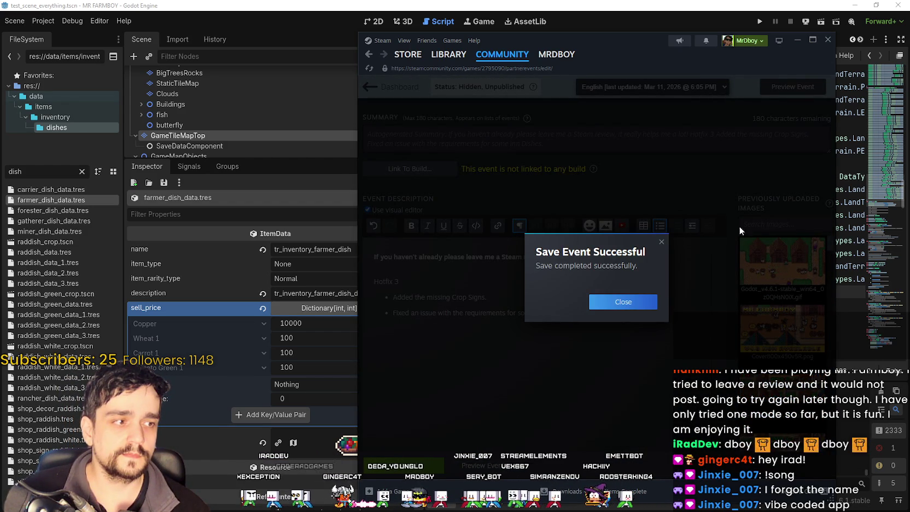
left_click(635, 301)
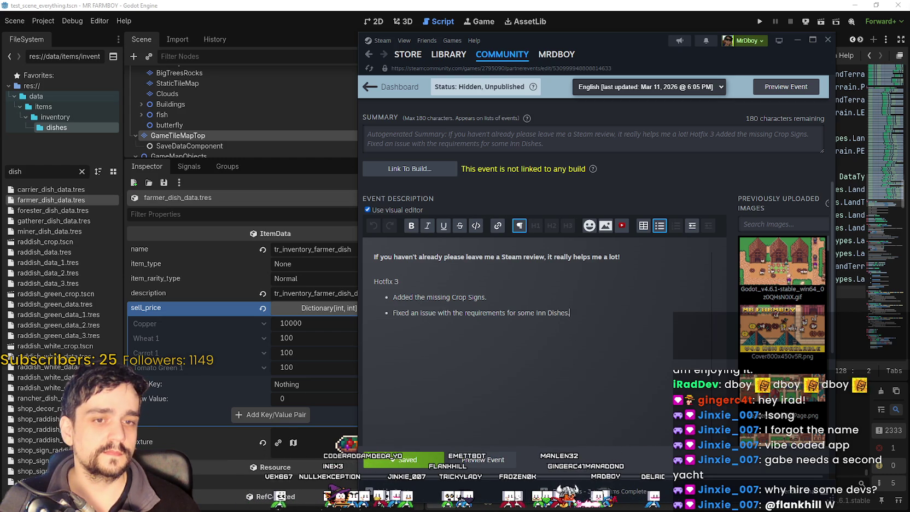
Leave the event editor for the Brave window showing the Tangy TD sales Reddit post.
left_click(576, 289)
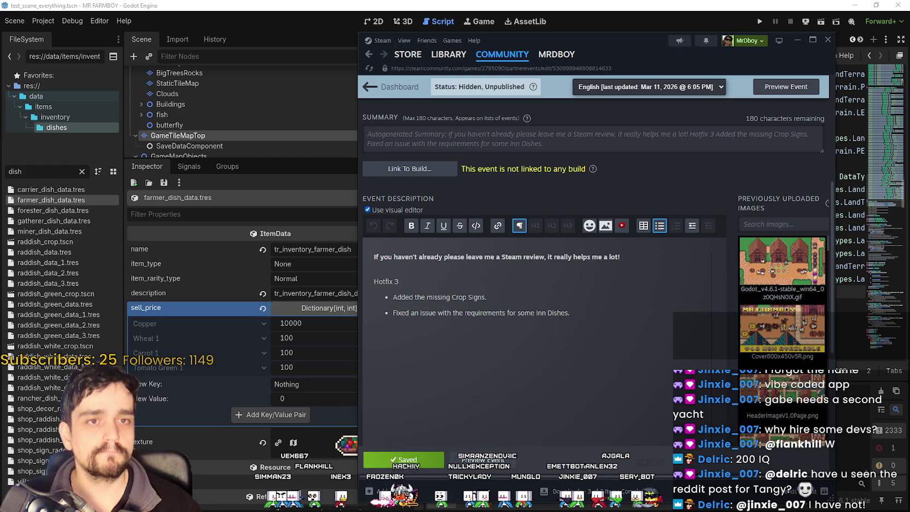
left_click(481, 312)
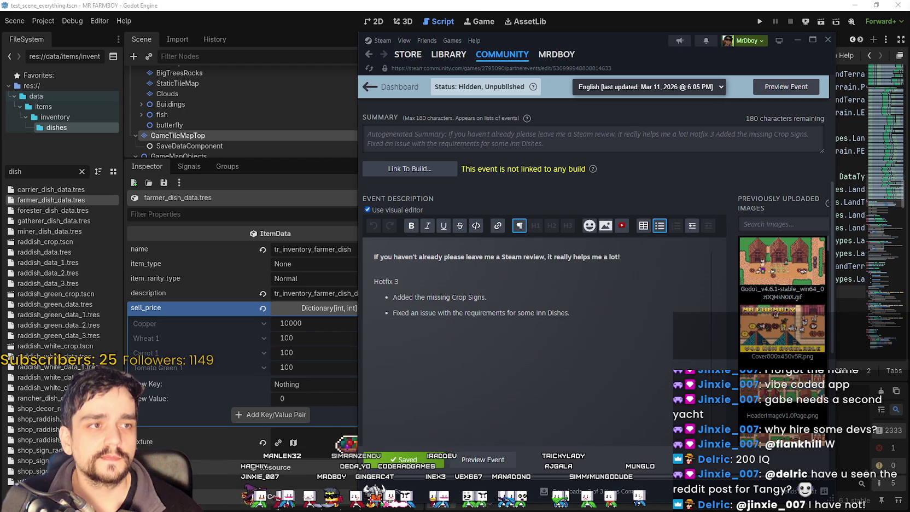
key("alt+Tab")
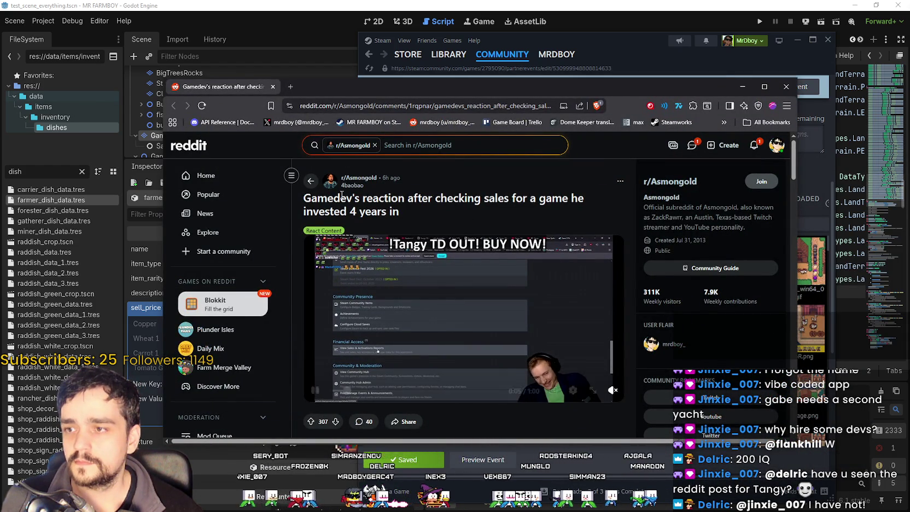
Read through the gamedev sales thread's comments, then open Reddit's notifications inbox.
mouse_move(322, 205)
left_mouse_down()
mouse_move(424, 213)
mouse_move(296, 196)
left_mouse_up()
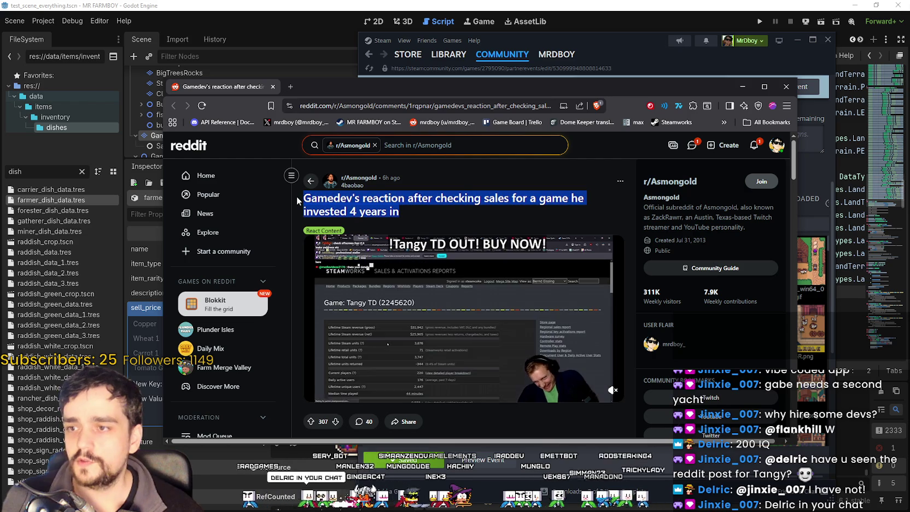
scroll(435, 327, "down", 3)
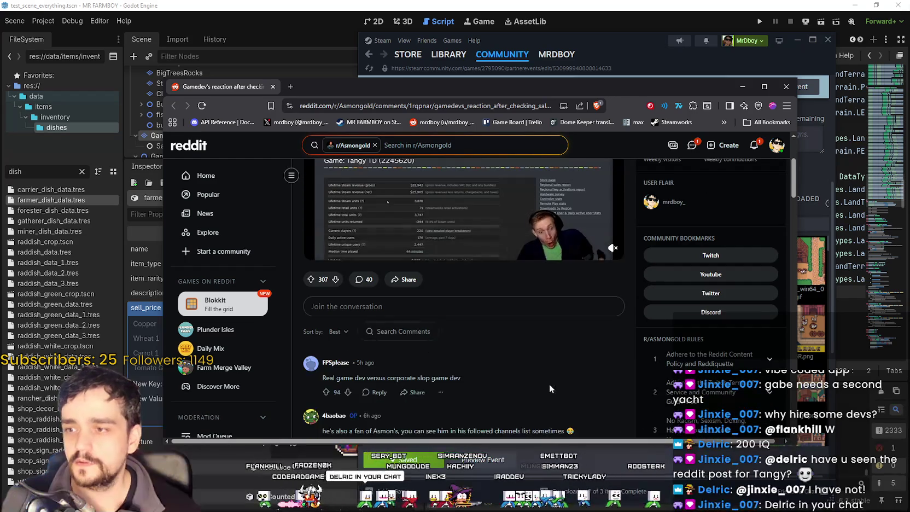
scroll(542, 360, "down", 5)
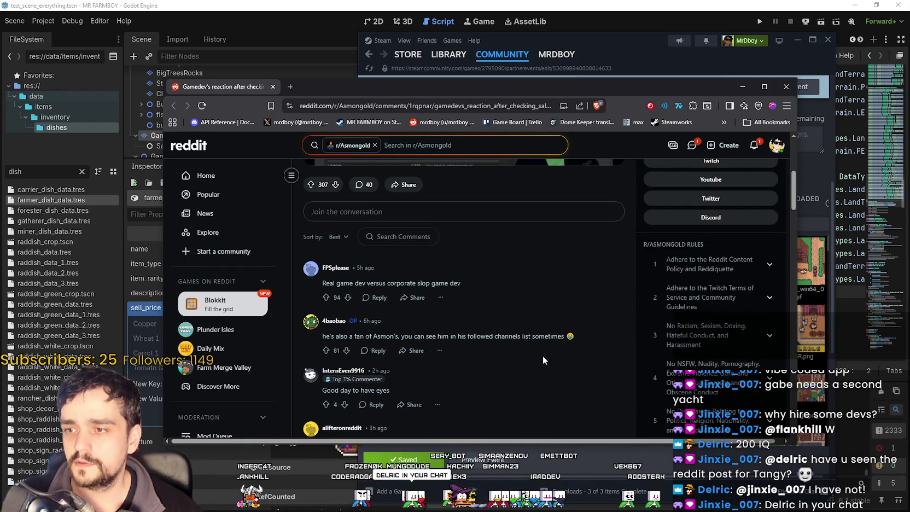
scroll(543, 354, "down", 2)
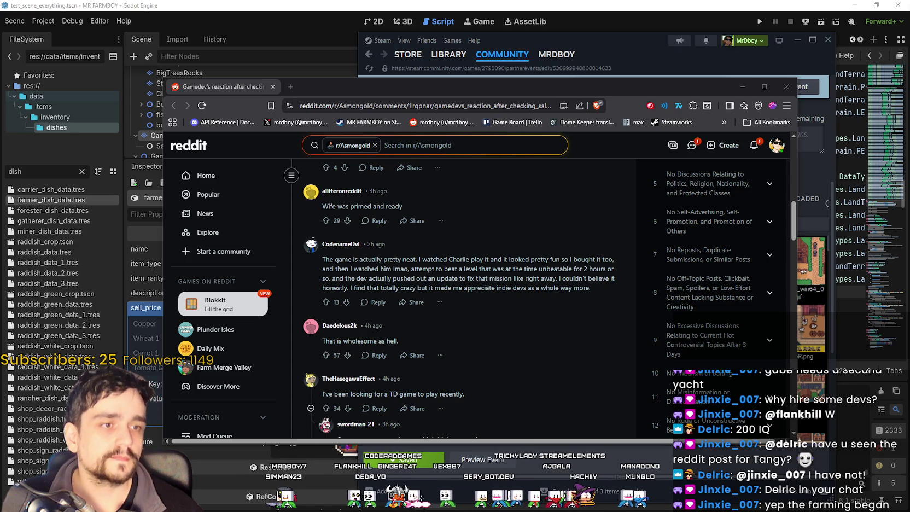
scroll(461, 309, "down", 7)
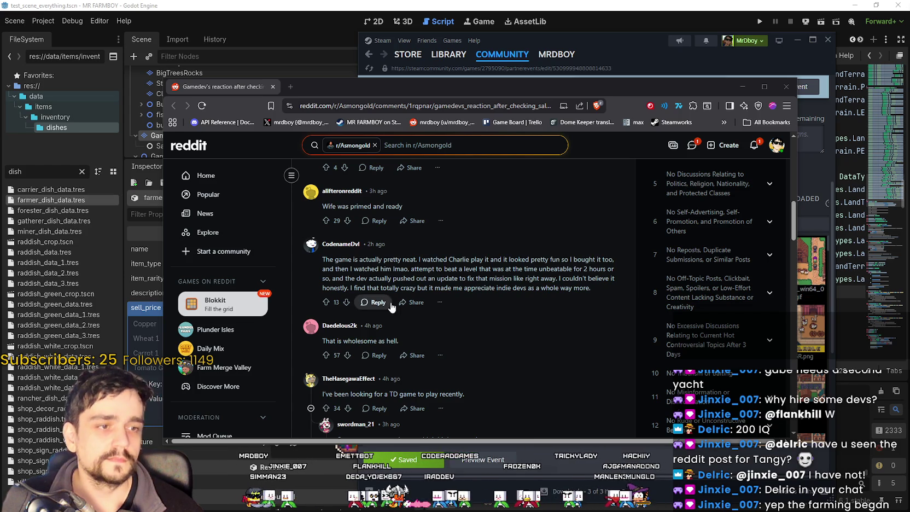
scroll(443, 307, "down", 3)
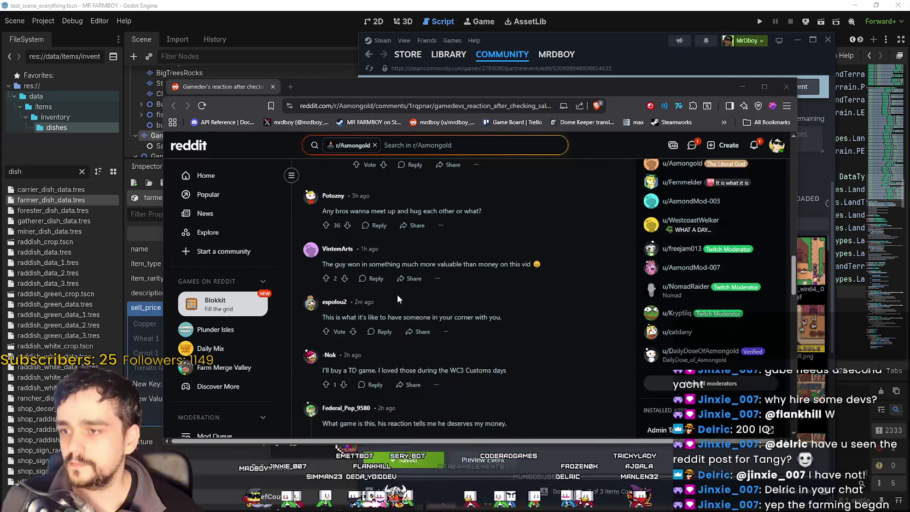
scroll(350, 205, "down", 4)
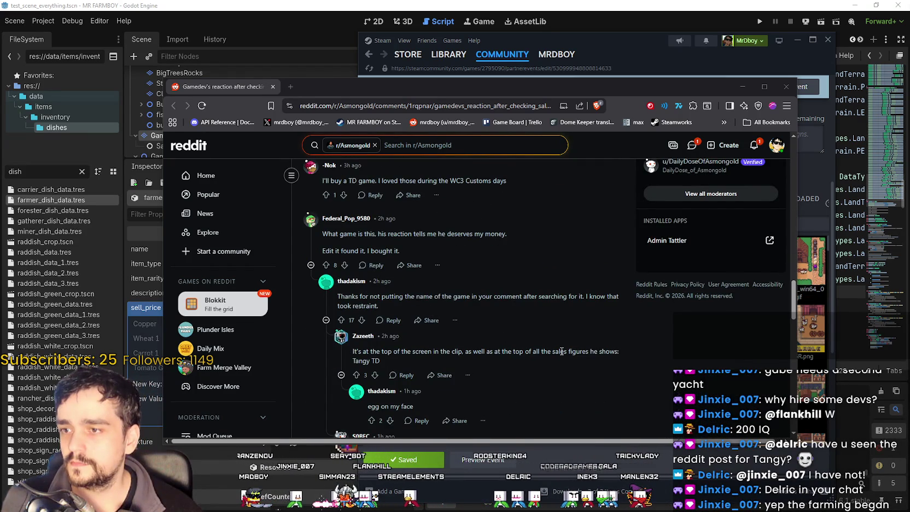
scroll(561, 349, "down", 4)
scroll(561, 352, "down", 3)
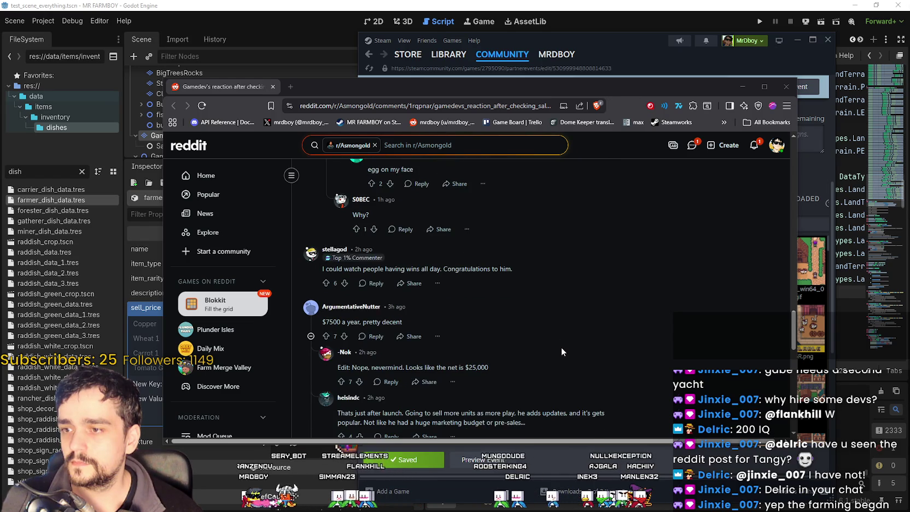
scroll(561, 345, "down", 2)
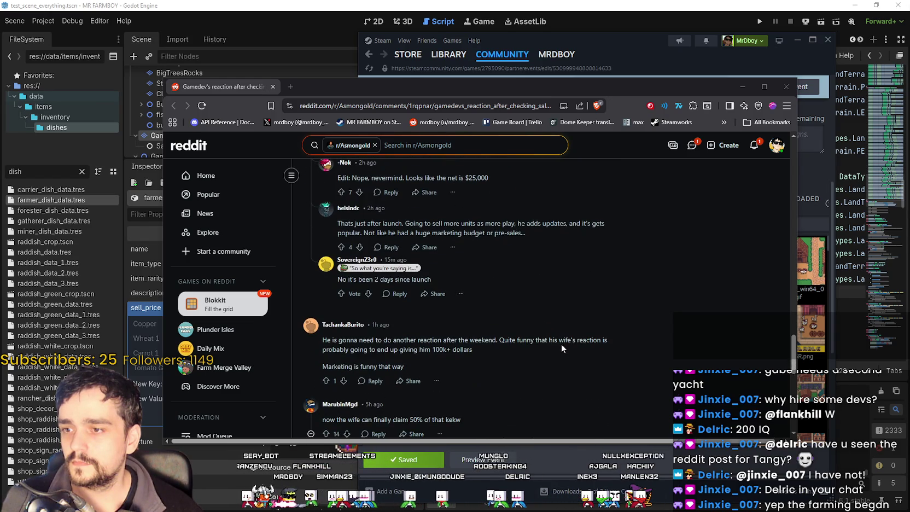
scroll(562, 342, "down", 3)
scroll(562, 341, "down", 2)
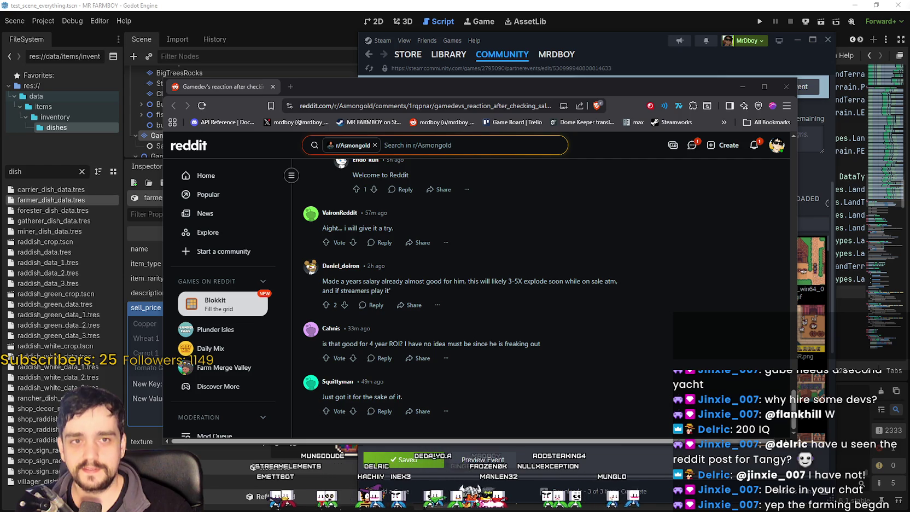
scroll(601, 328, "up", 3)
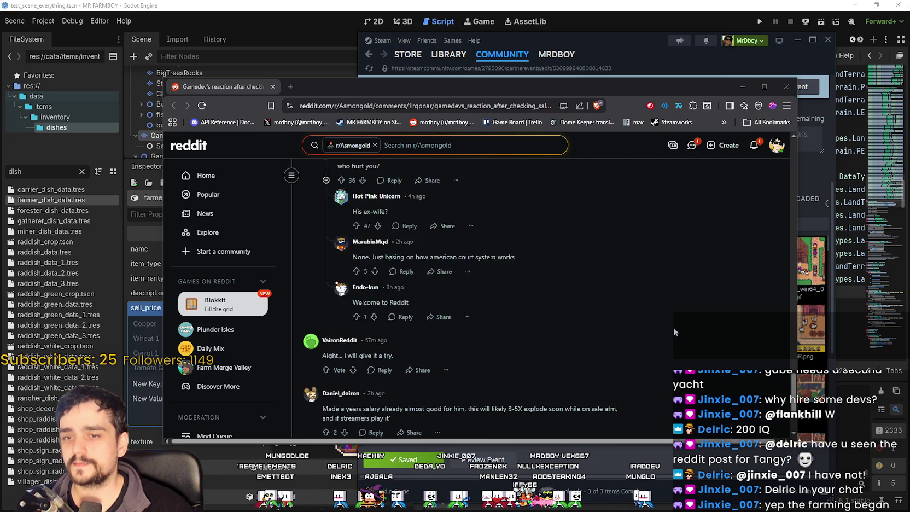
left_click(753, 146)
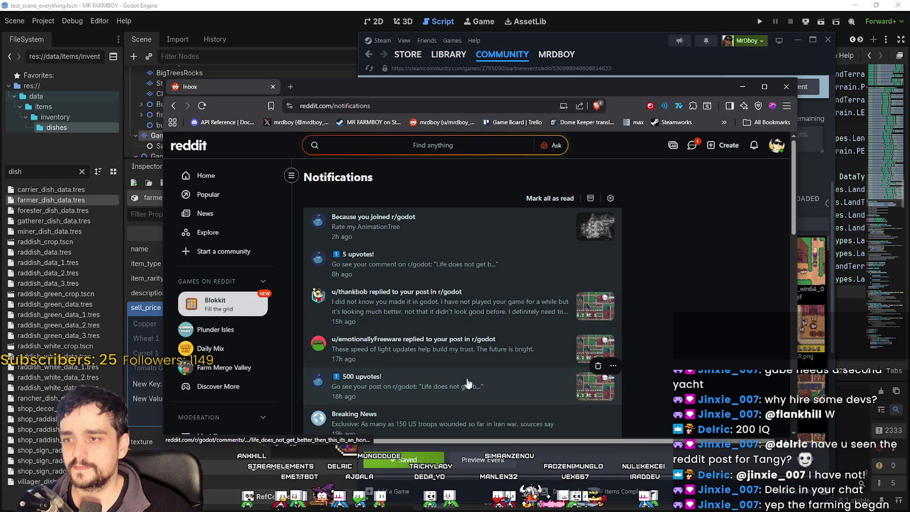
Open the r/godot post 'Life does not get better then this, it's an honor!' from the reply notification.
left_click(471, 300)
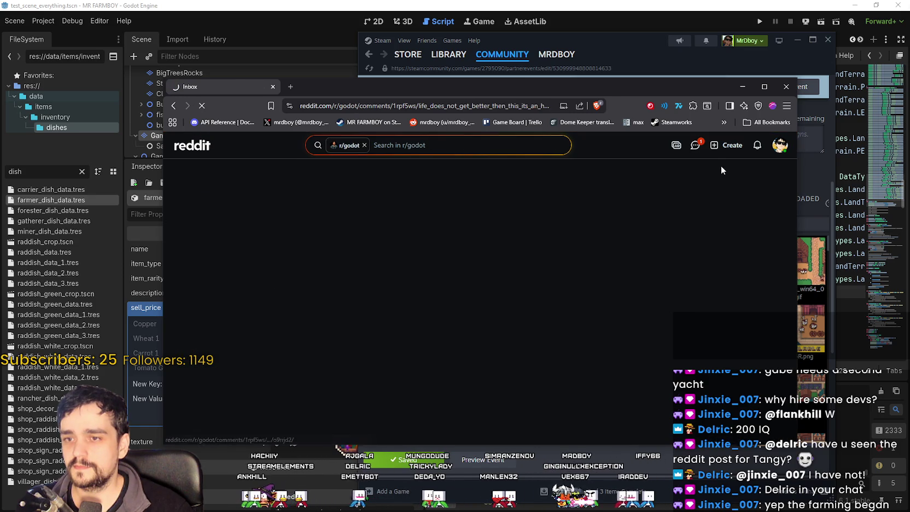
scroll(489, 303, "up", 5)
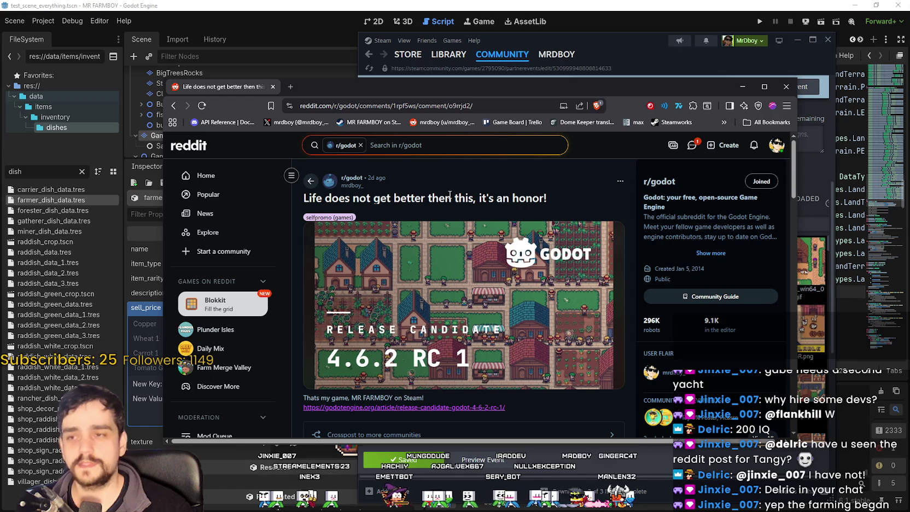
mouse_move(549, 198)
left_mouse_down()
mouse_move(298, 197)
mouse_move(557, 196)
left_mouse_up()
left_click(305, 197)
left_click(557, 196)
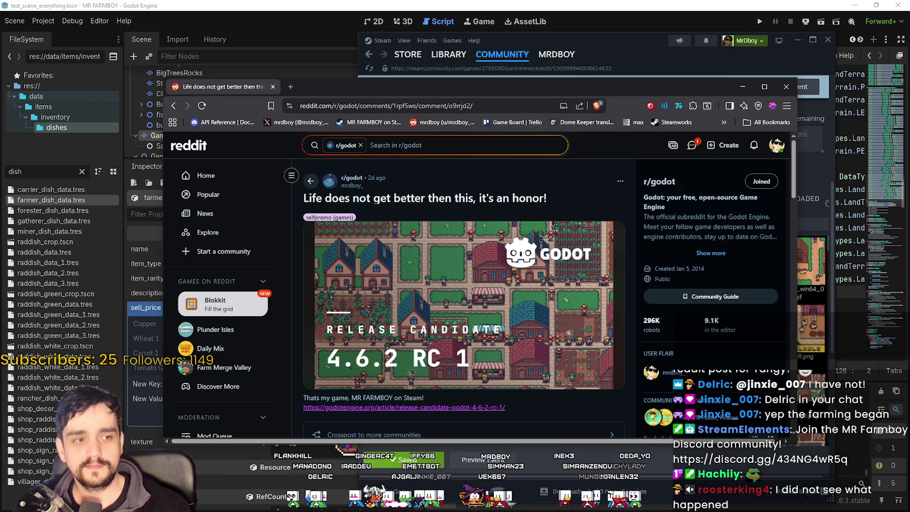
Skim the post's comments, then minimize the browser to return to Steamworks.
left_click_drag(392, 93, 414, 70)
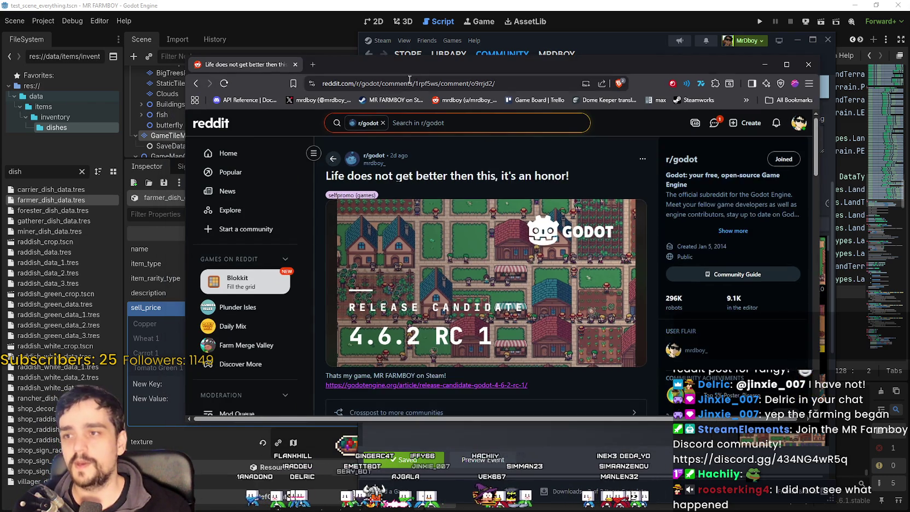
scroll(463, 237, "down", 3)
scroll(635, 298, "up", 3)
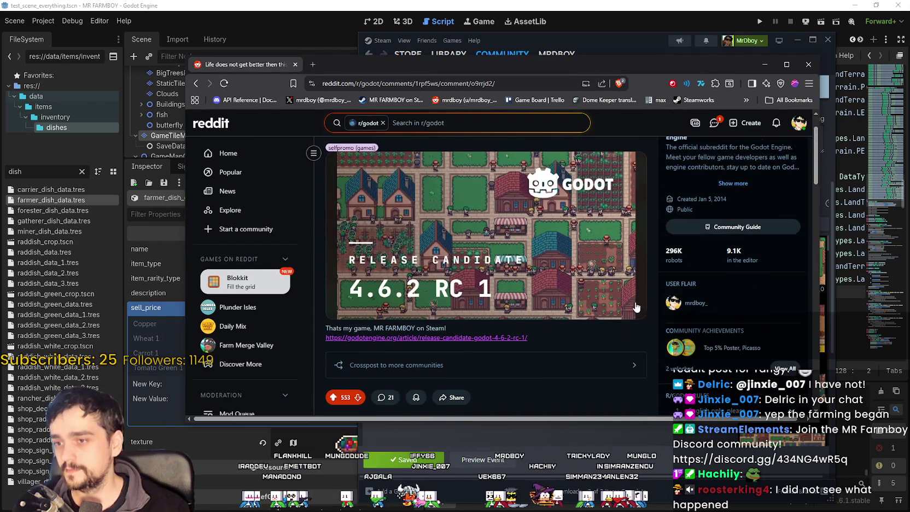
scroll(634, 304, "down", 5)
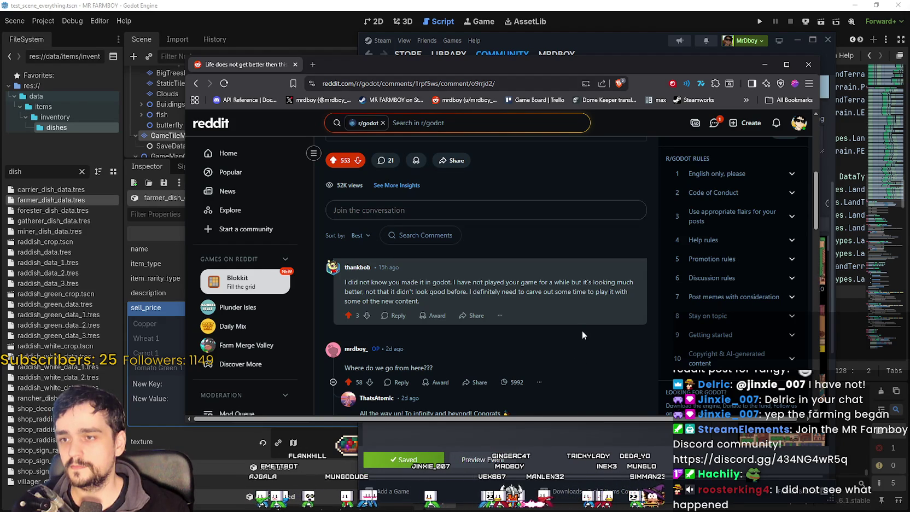
scroll(579, 335, "up", 2)
left_click(765, 64)
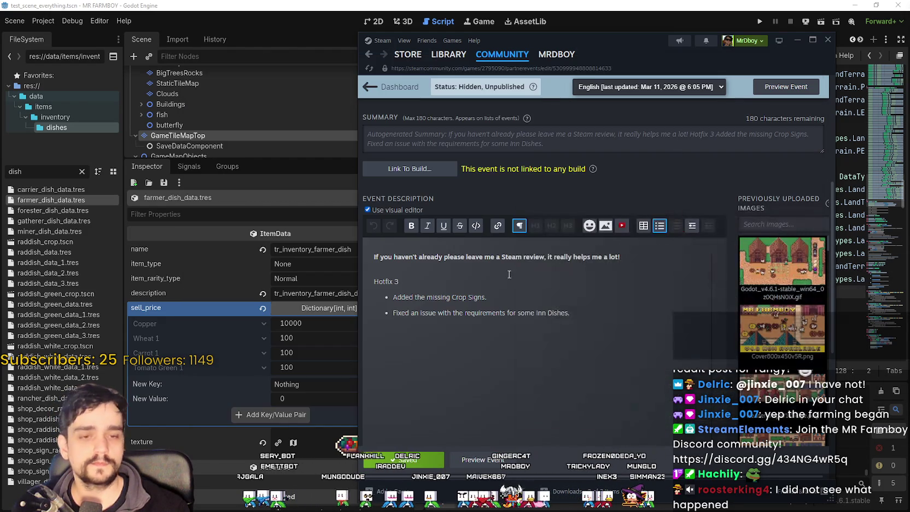
Place the cursor in the Inn Dishes bullet without changing the Hotfix 3 text.
left_click(540, 313)
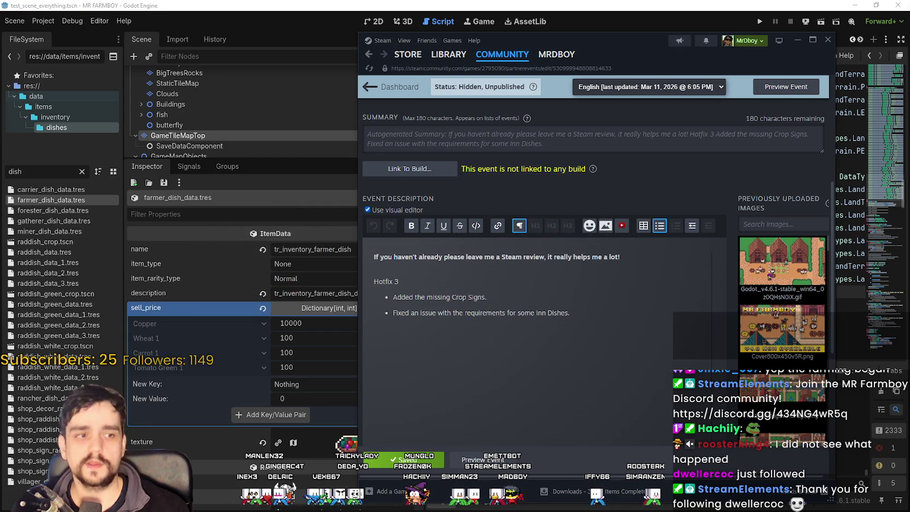
left_click(600, 310)
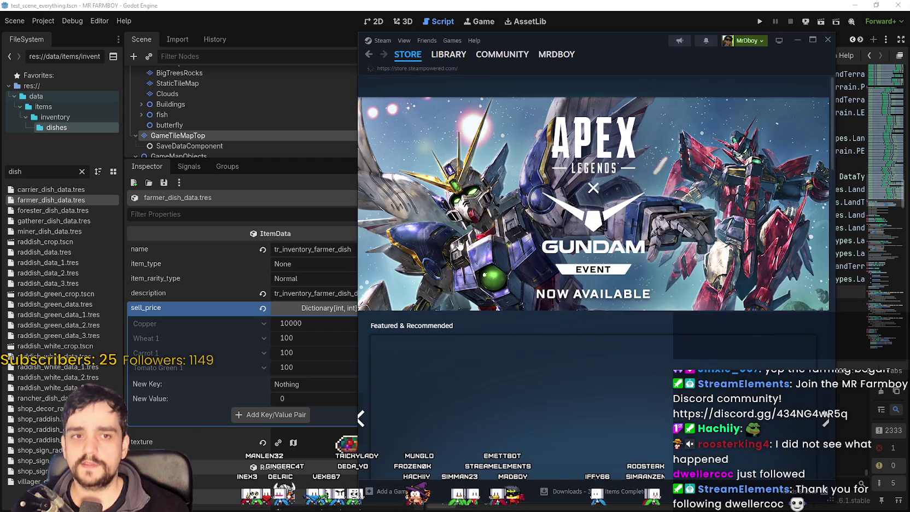
Go from the Steam library to the MR FARMBOY community hub's Discussions.
left_click(448, 55)
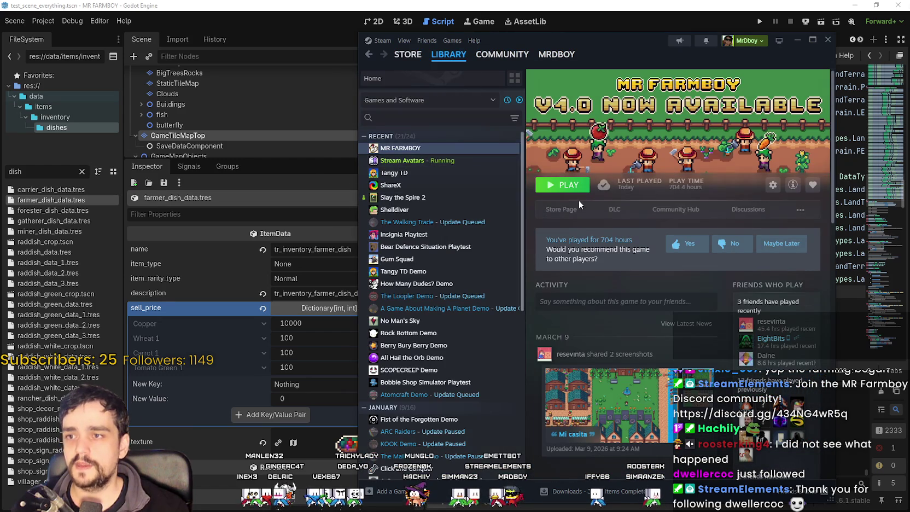
left_click(672, 209)
left_click_drag(606, 52, 559, 33)
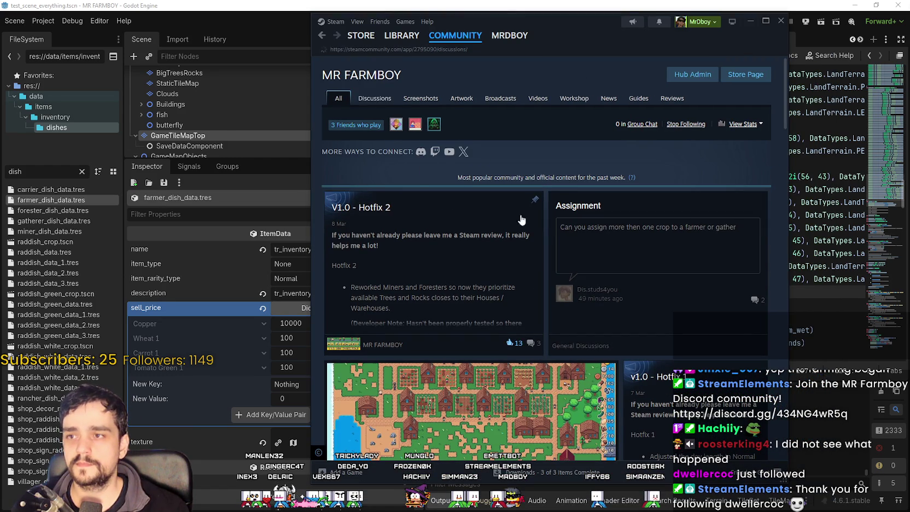
left_click(580, 345)
Read the Assignment and How to breed? threads, returning to the topic list each time.
left_click(572, 354)
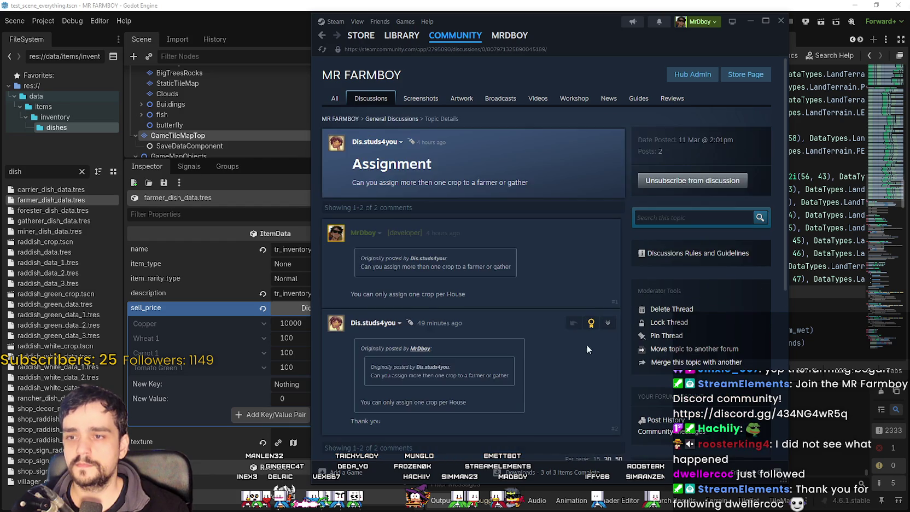
scroll(568, 329, "down", 5)
scroll(330, 55, "up", 2)
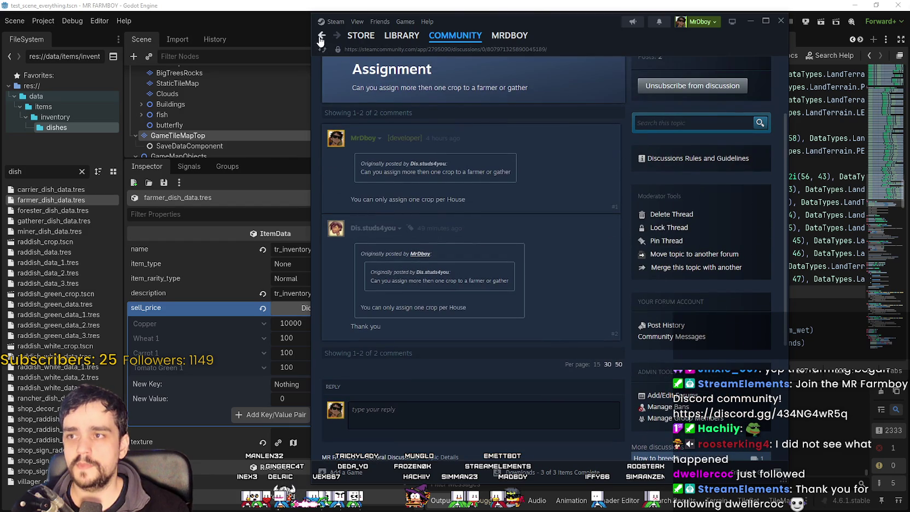
left_click(322, 35)
scroll(470, 296, "down", 1)
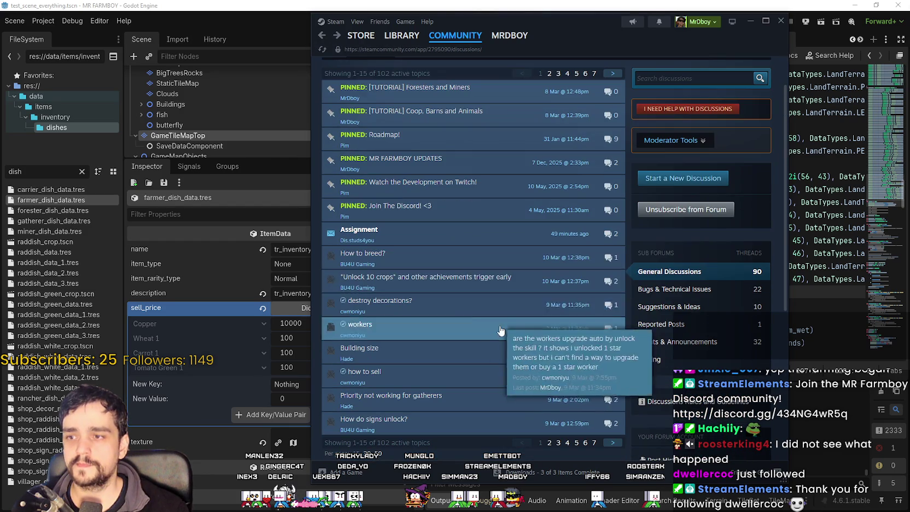
left_click(469, 266)
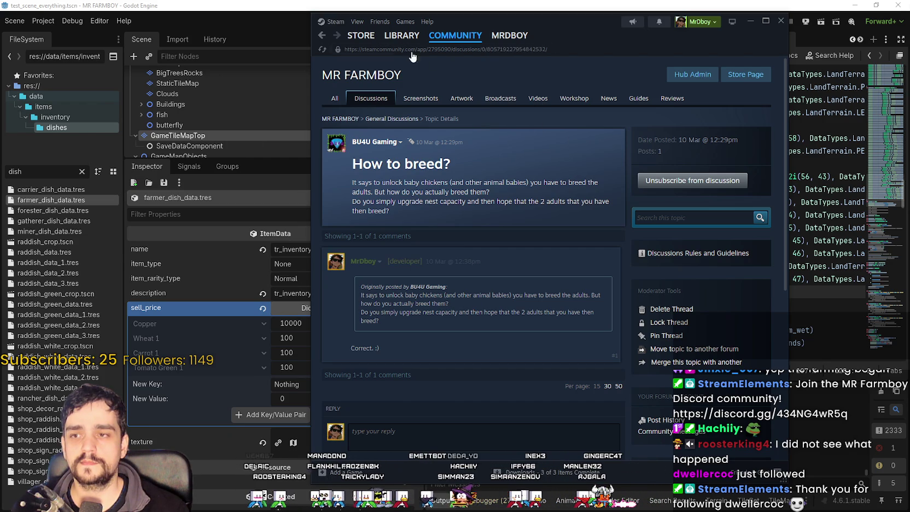
left_click(322, 35)
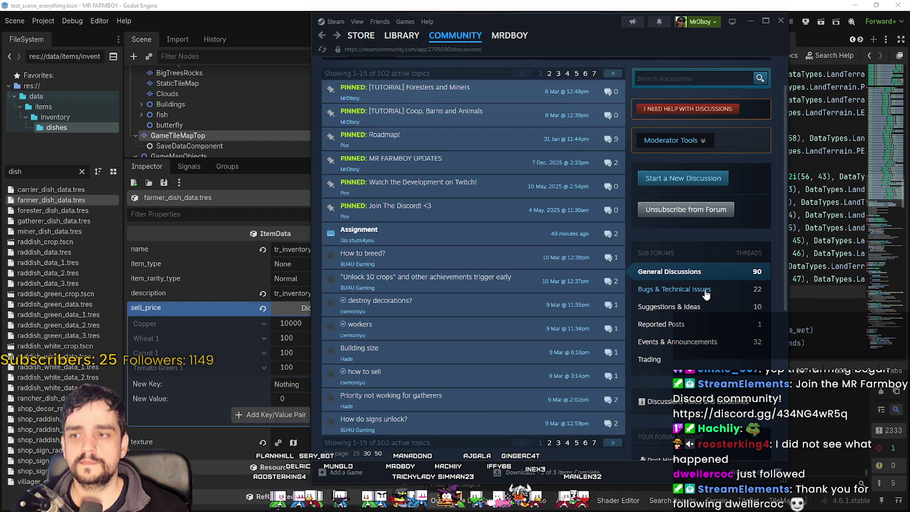
Read the 'destroy decorations?' thread and return to the General Discussions list.
left_click(465, 308)
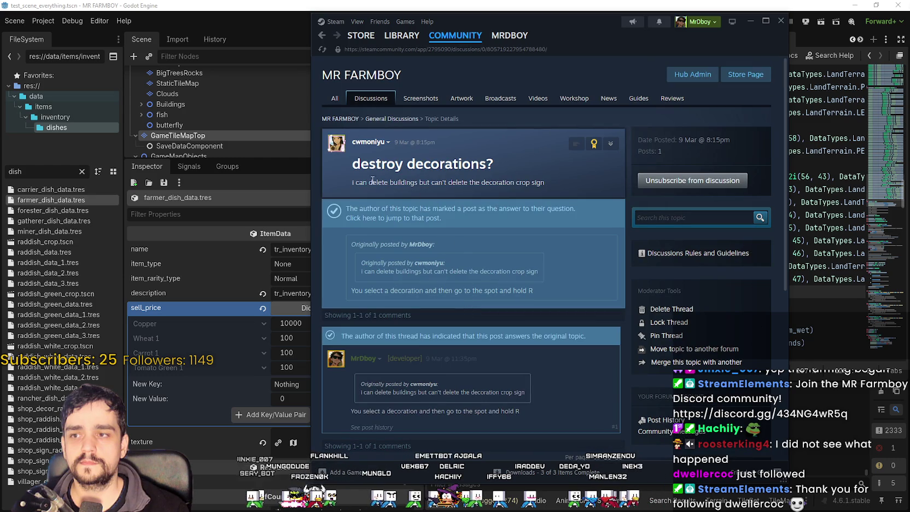
left_click_drag(343, 182, 519, 184)
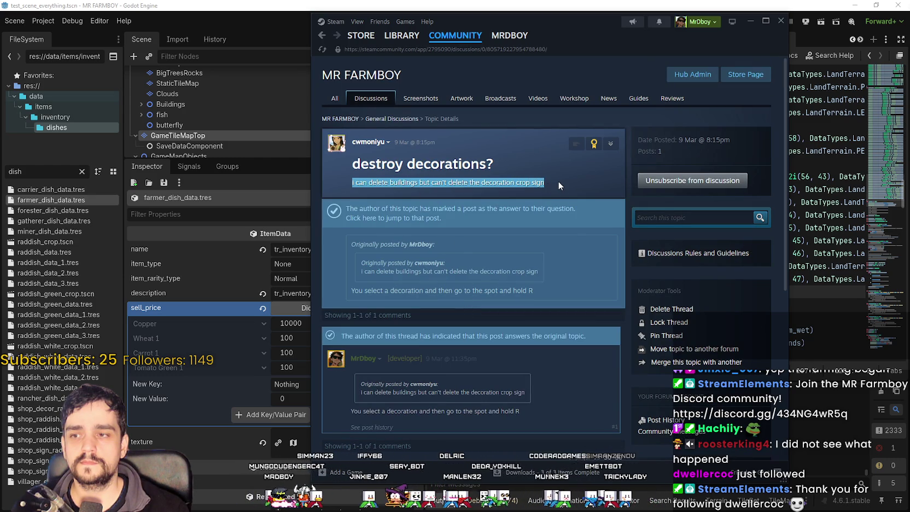
scroll(570, 426, "down", 3)
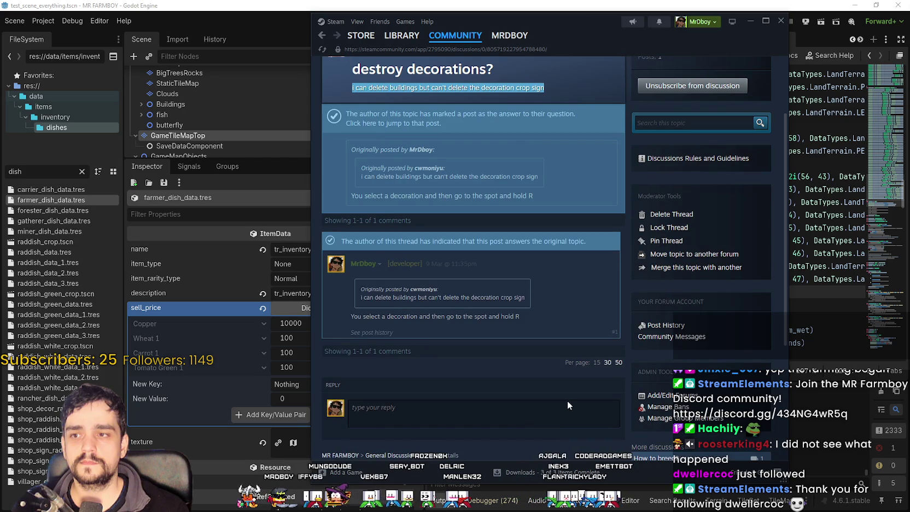
left_click(320, 36)
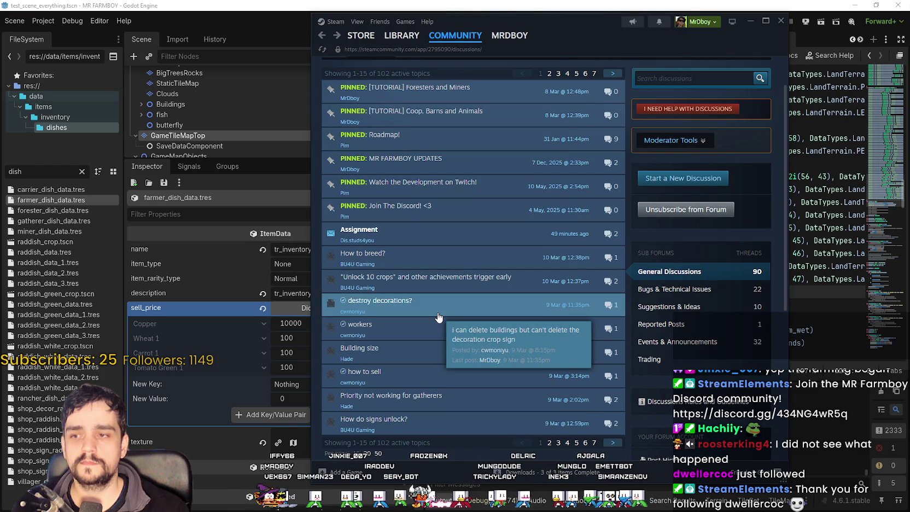
scroll(460, 362, "down", 2)
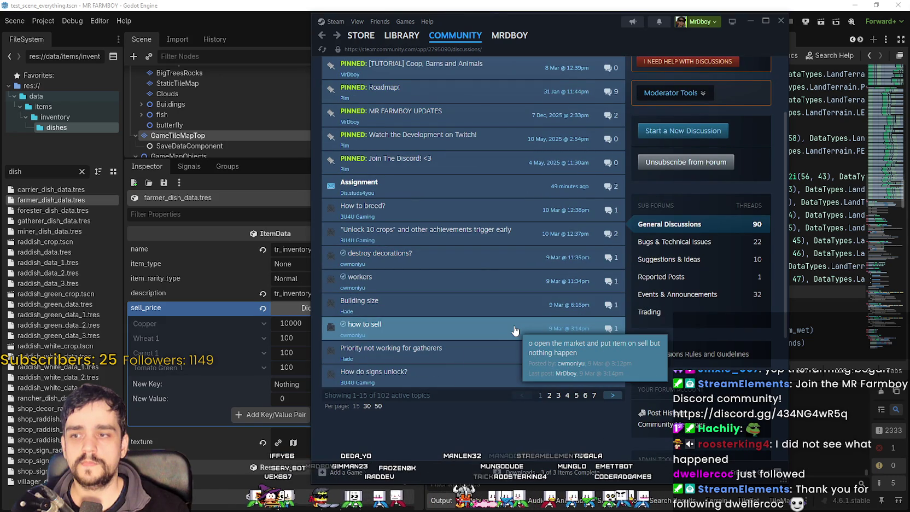
Read the Meals Buff bug report in Bugs & Technical Issues, then return to that list.
left_click(674, 241)
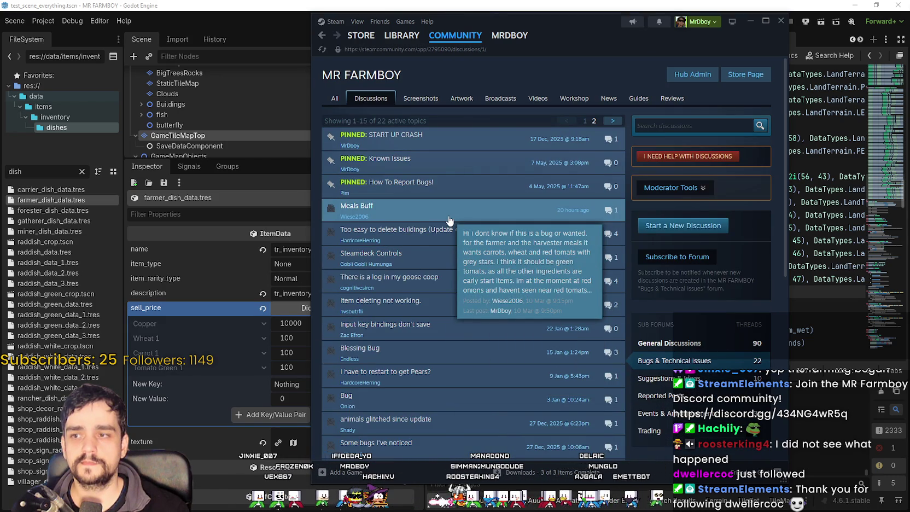
left_click(449, 220)
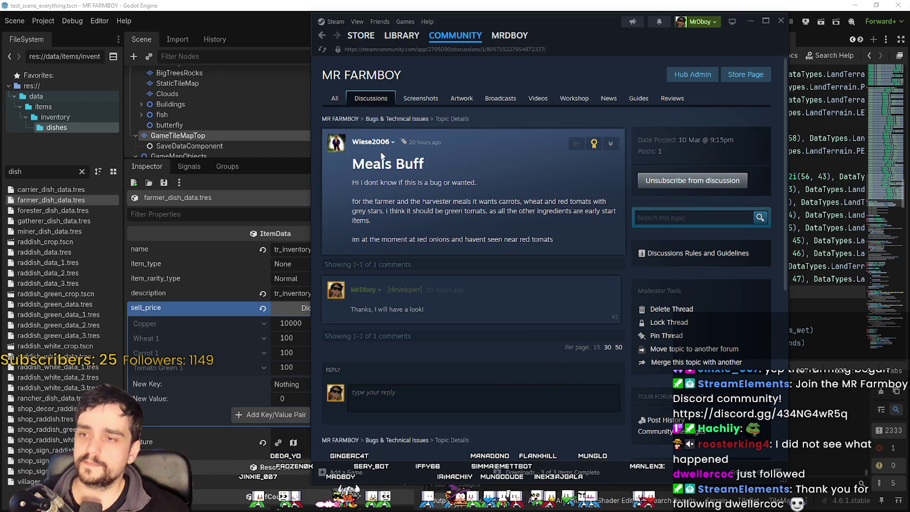
left_click(369, 119)
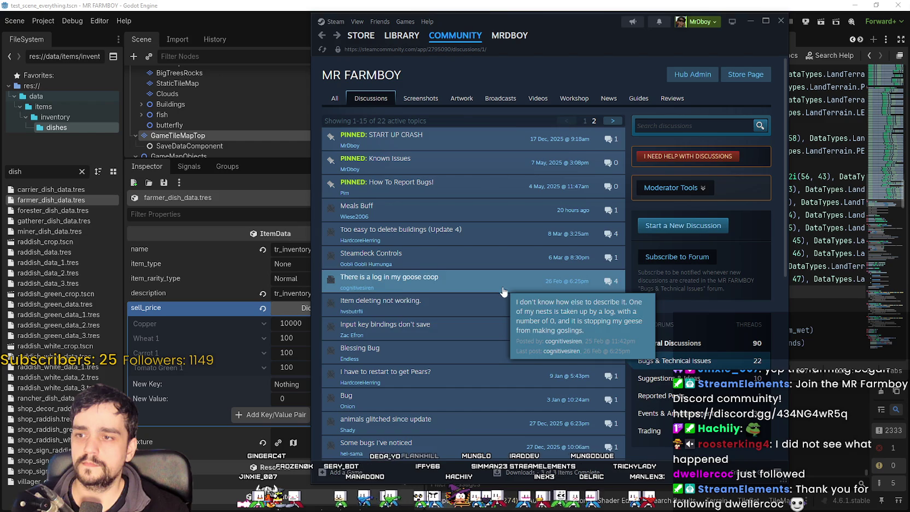
scroll(539, 382, "down", 3)
Run MR FARMBOY from Godot with F5 and load the Save 2 game.
left_click(610, 5)
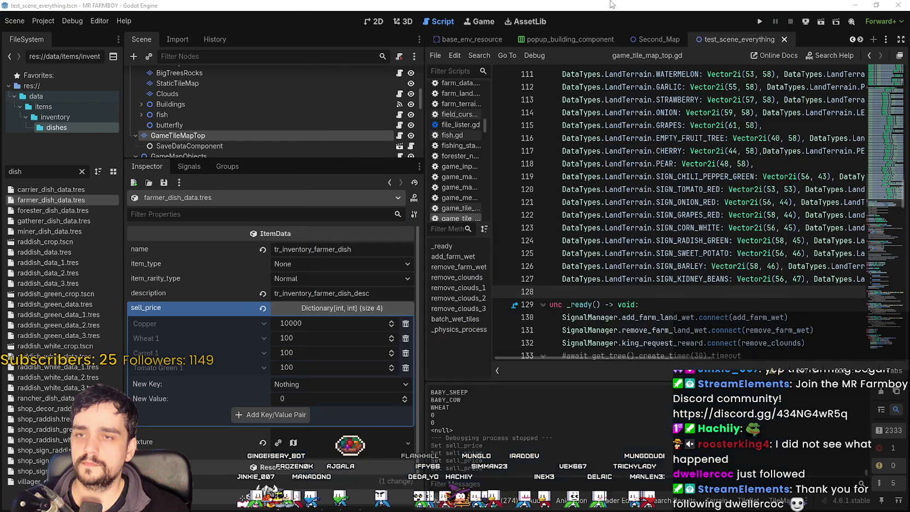
left_click_drag(424, 252, 346, 252)
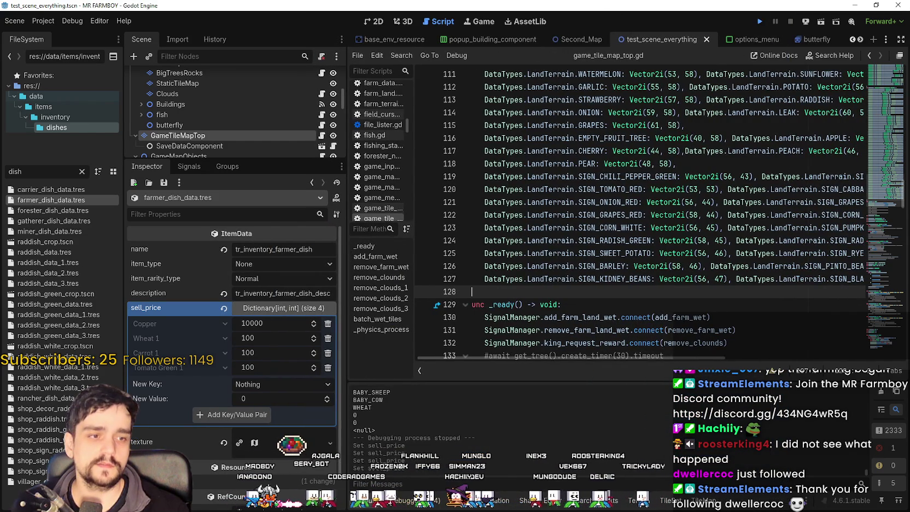
key("F5")
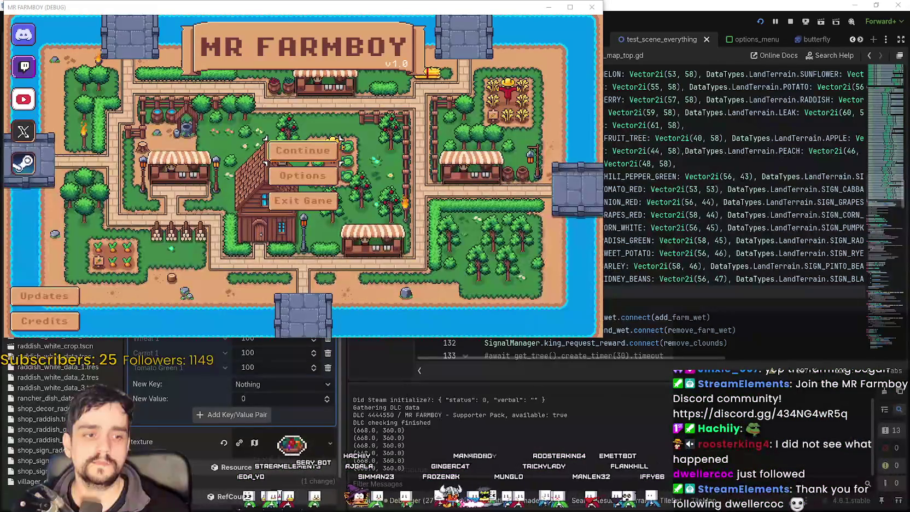
left_click(338, 153)
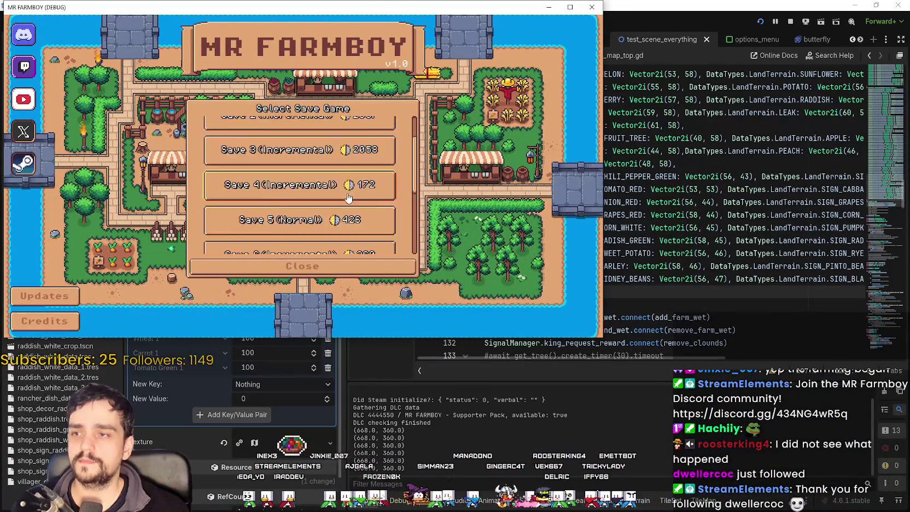
left_click(270, 165)
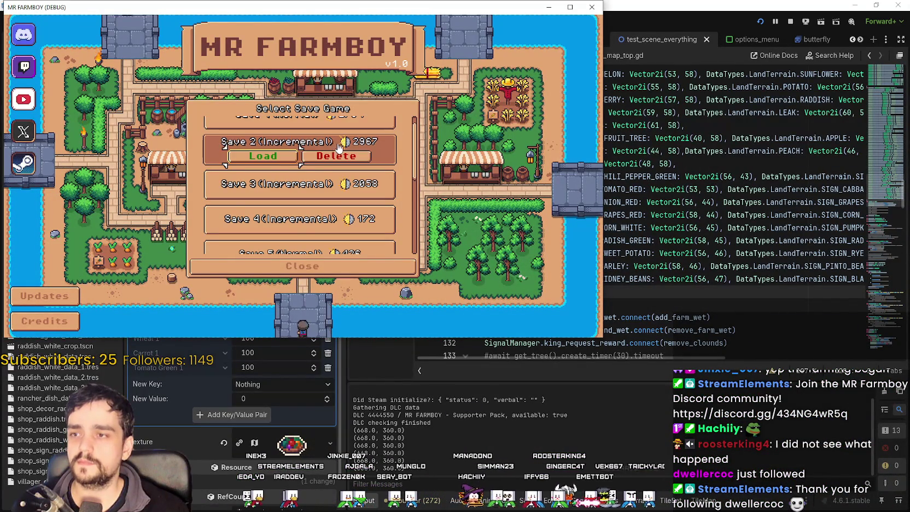
left_click(269, 163)
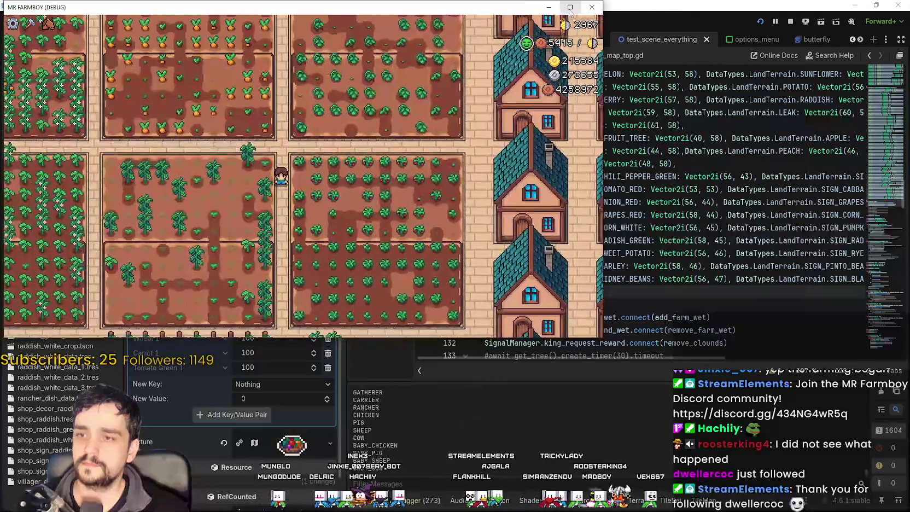
Maximize the game window and browse the plant items in the crafting menu.
left_click(570, 8)
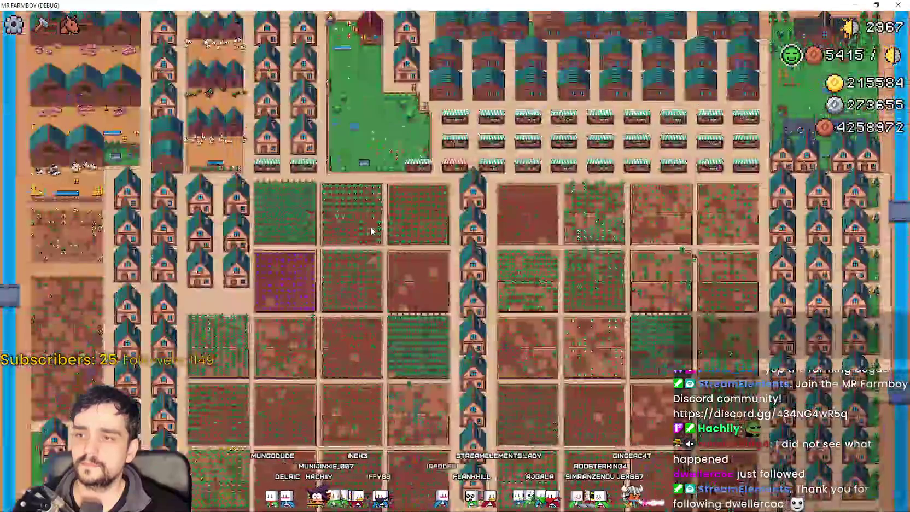
left_click(41, 25)
left_click(78, 118)
scroll(102, 300, "down", 2)
scroll(104, 306, "down", 10)
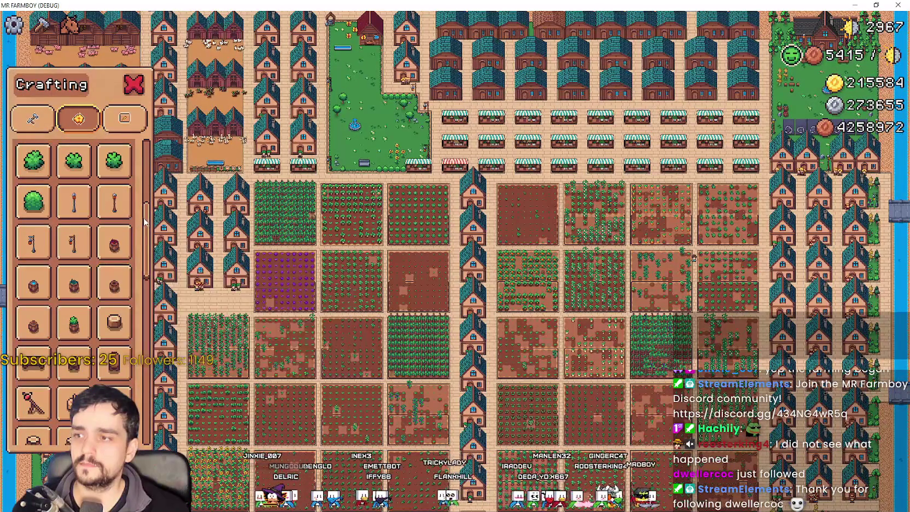
Switch to the Signs category and scroll up and down through the crop sign list.
left_click(124, 117)
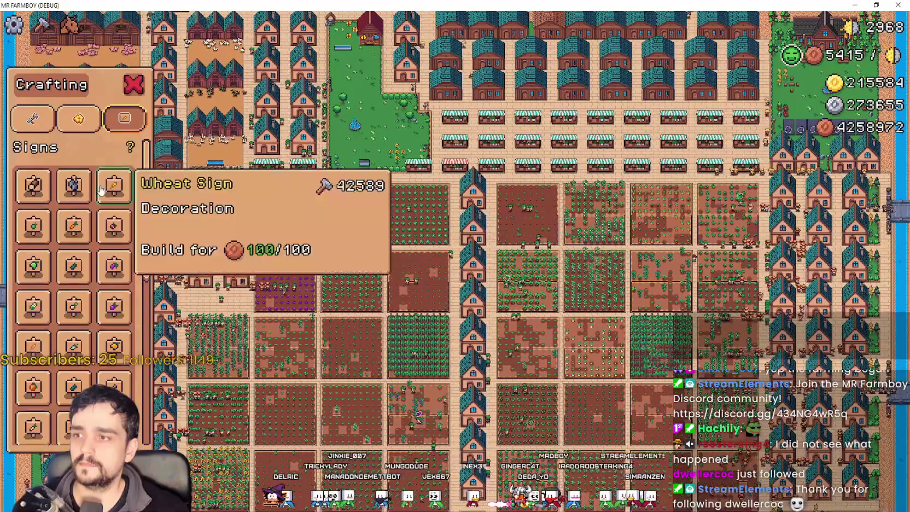
scroll(71, 235, "down", 5)
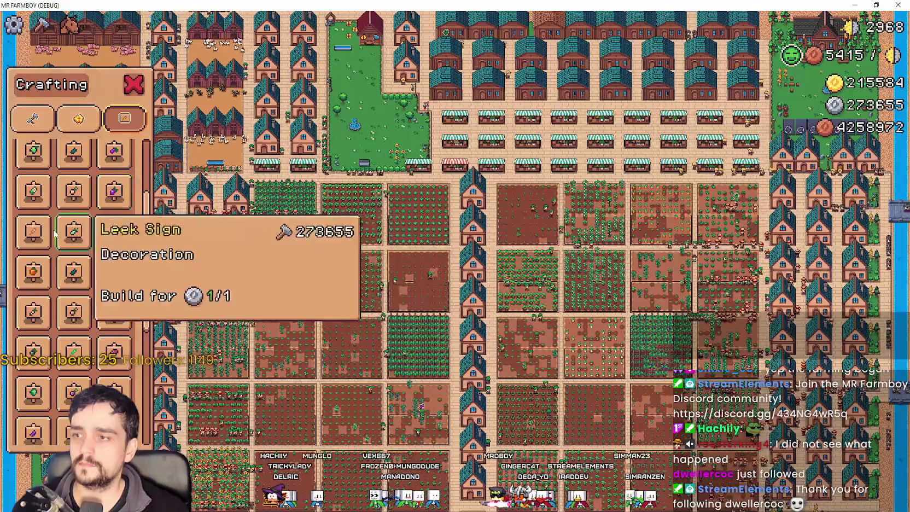
scroll(63, 300, "down", 1)
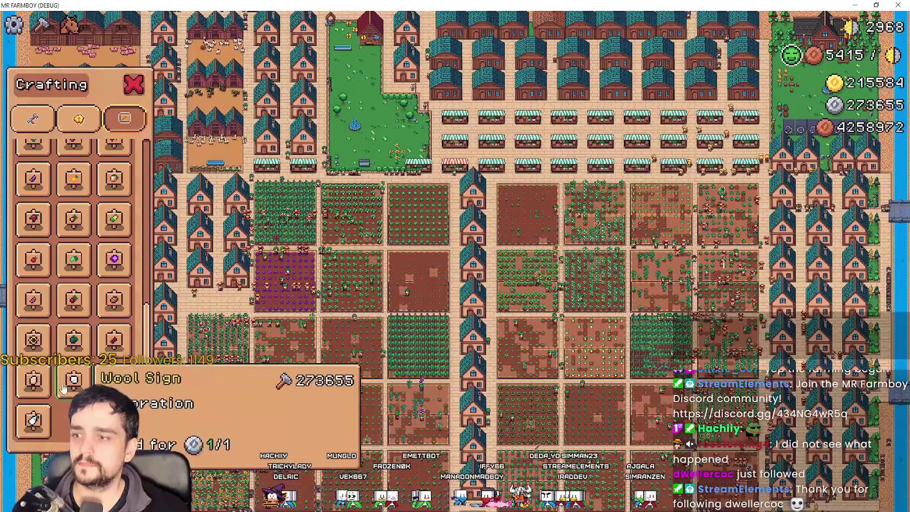
scroll(135, 381, "up", 1)
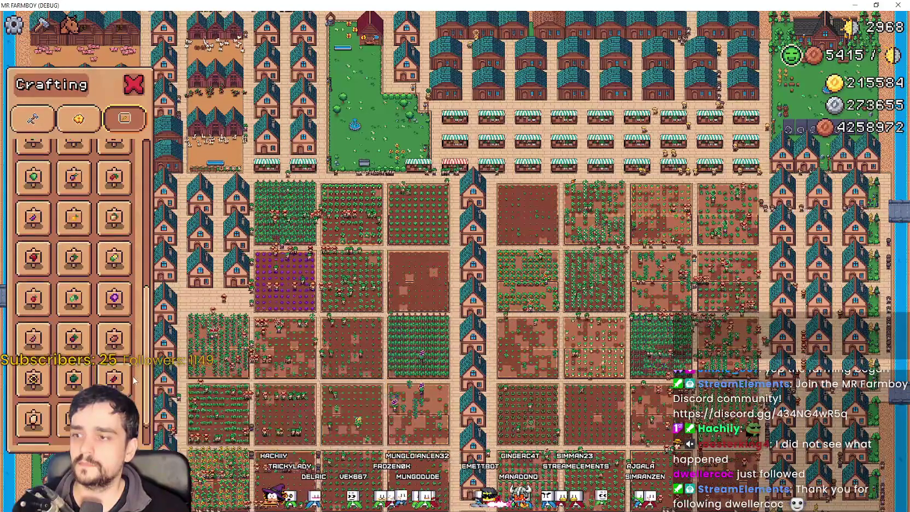
scroll(115, 346, "up", 3)
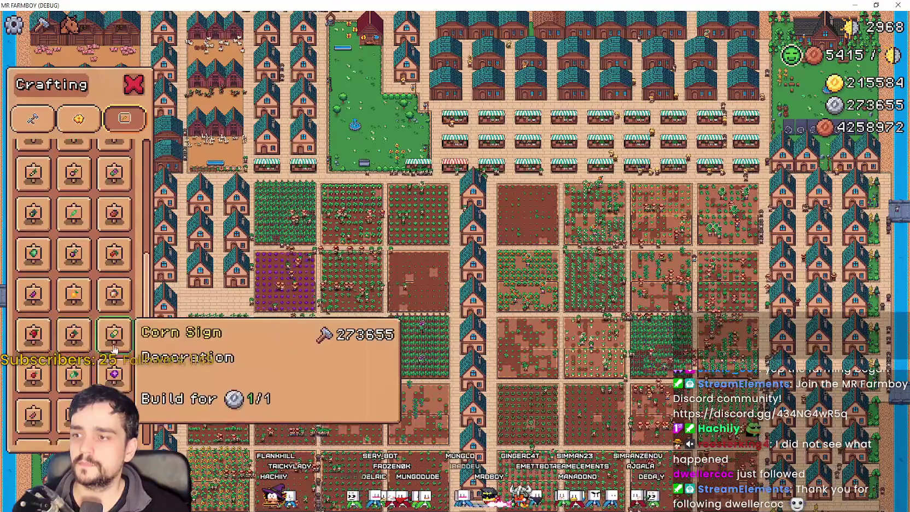
scroll(114, 346, "up", 2)
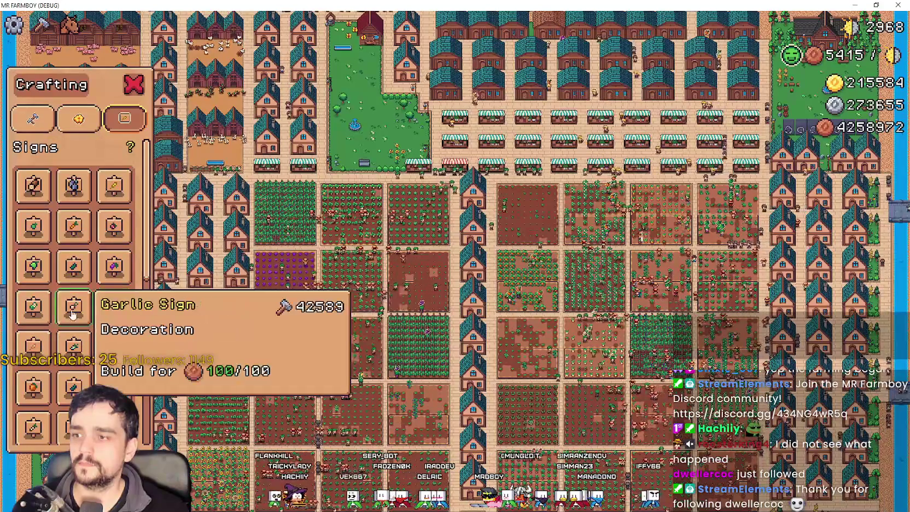
scroll(116, 354, "down", 2)
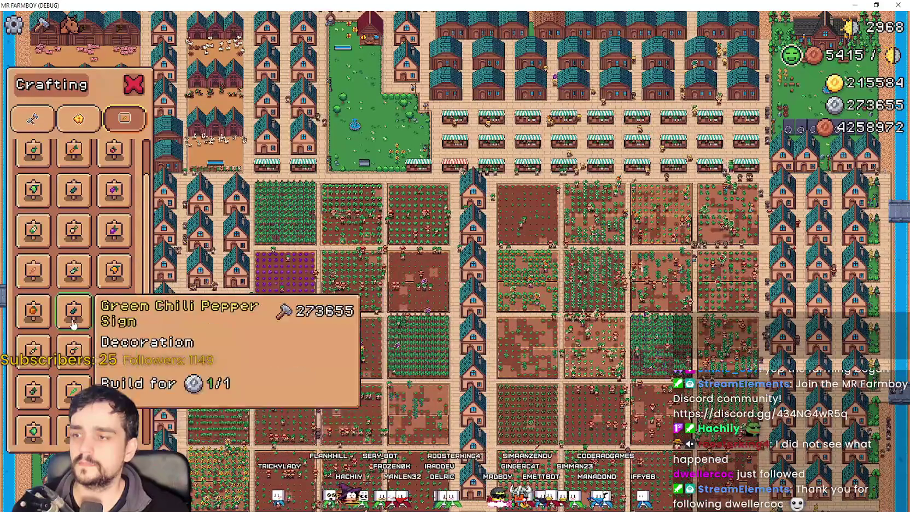
scroll(75, 325, "down", 3)
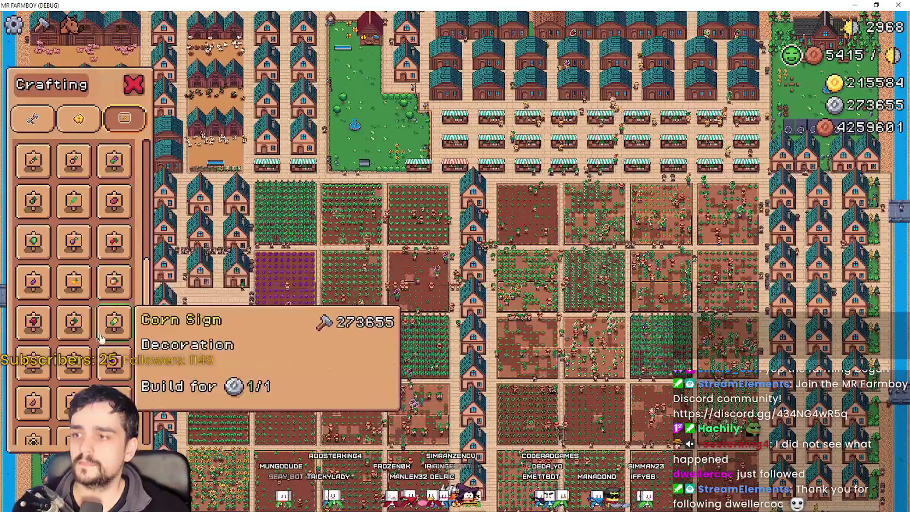
scroll(76, 356, "down", 2)
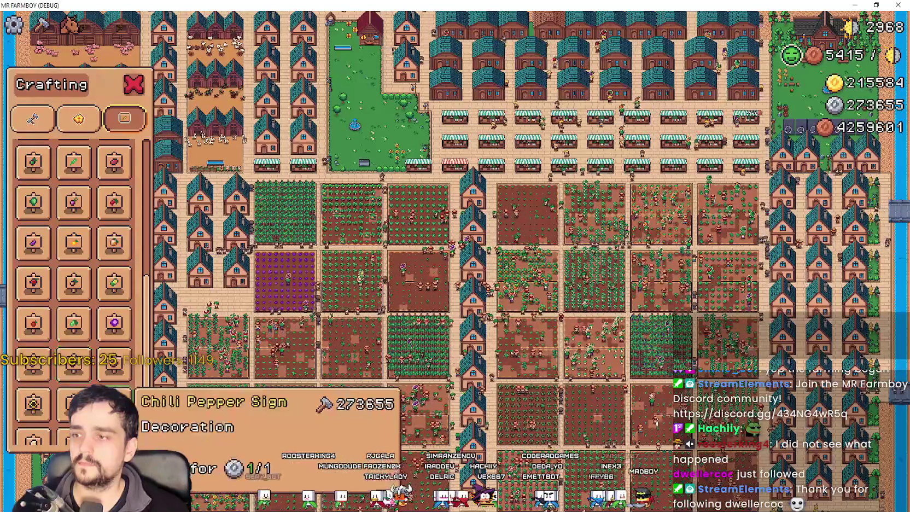
scroll(115, 377, "down", 1)
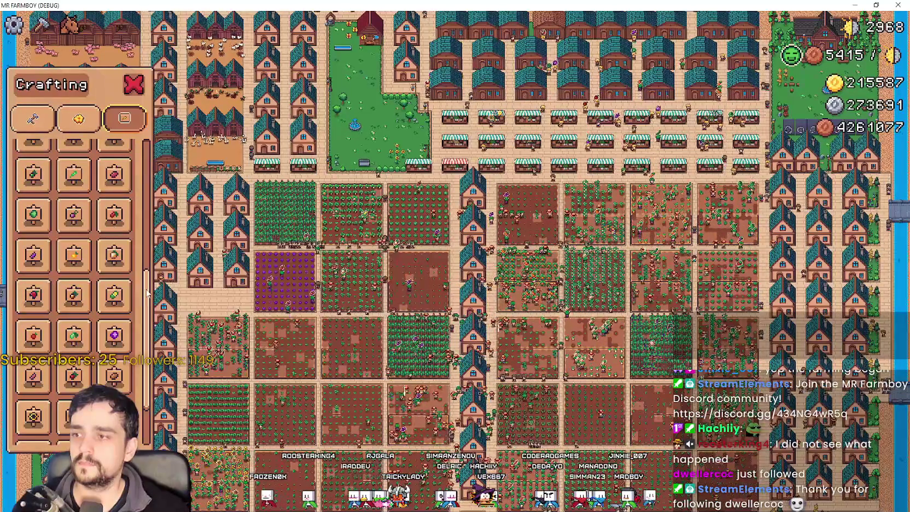
scroll(123, 366, "up", 2)
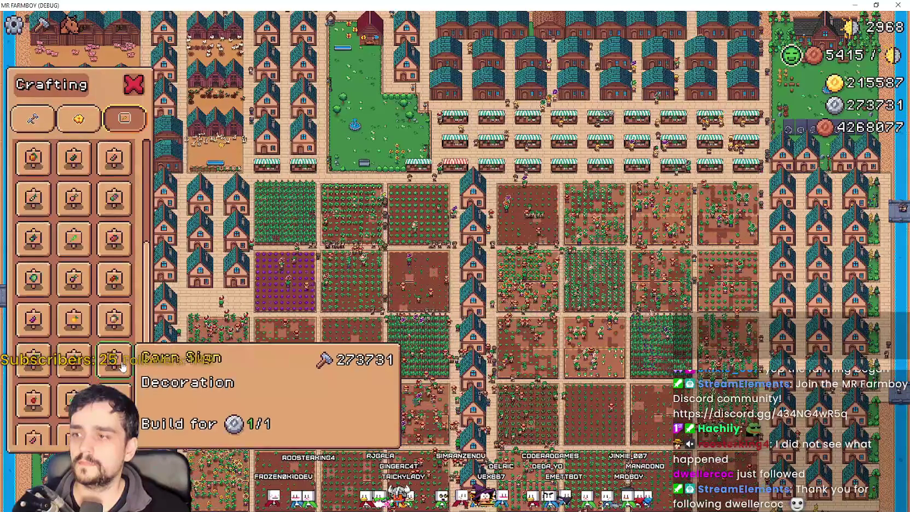
scroll(116, 326, "up", 1)
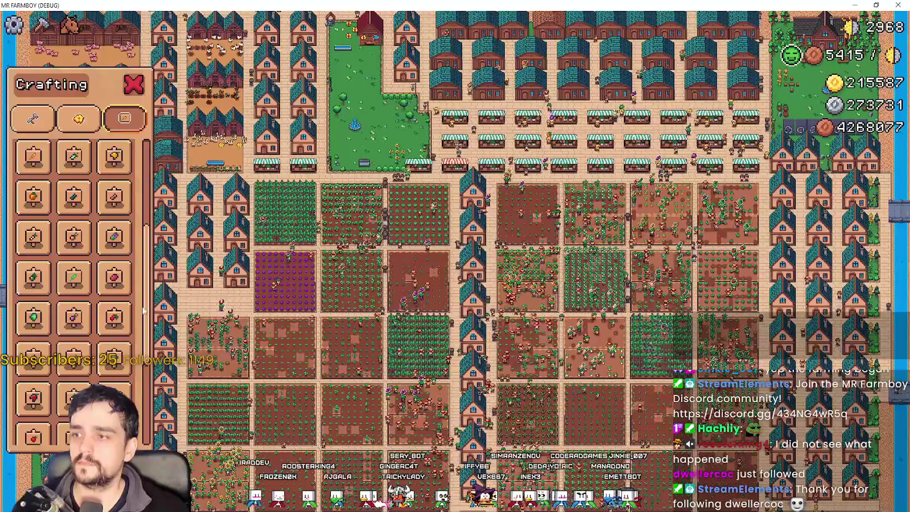
scroll(141, 308, "up", 1)
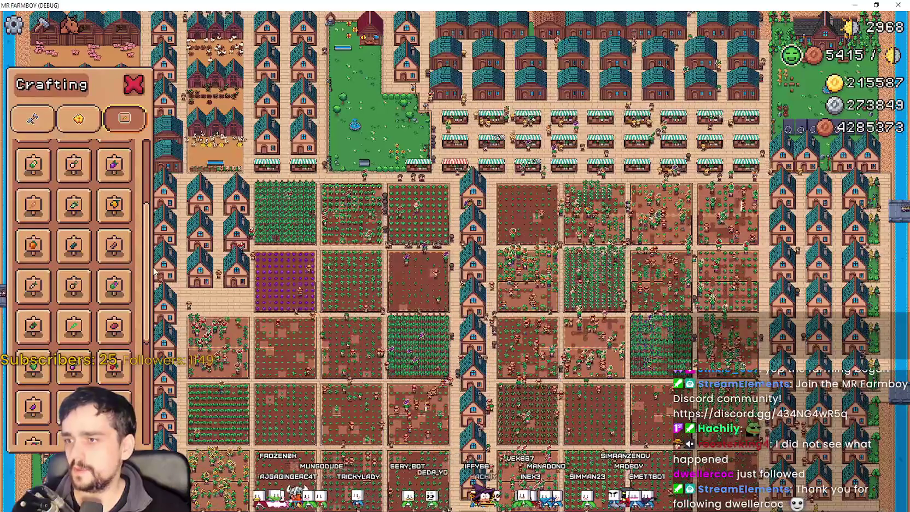
scroll(154, 296, "down", 2)
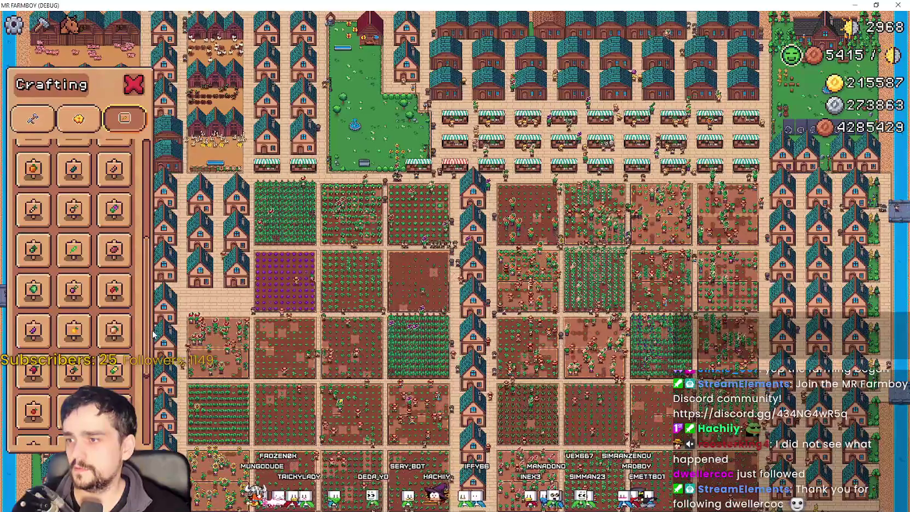
scroll(154, 335, "down", 1)
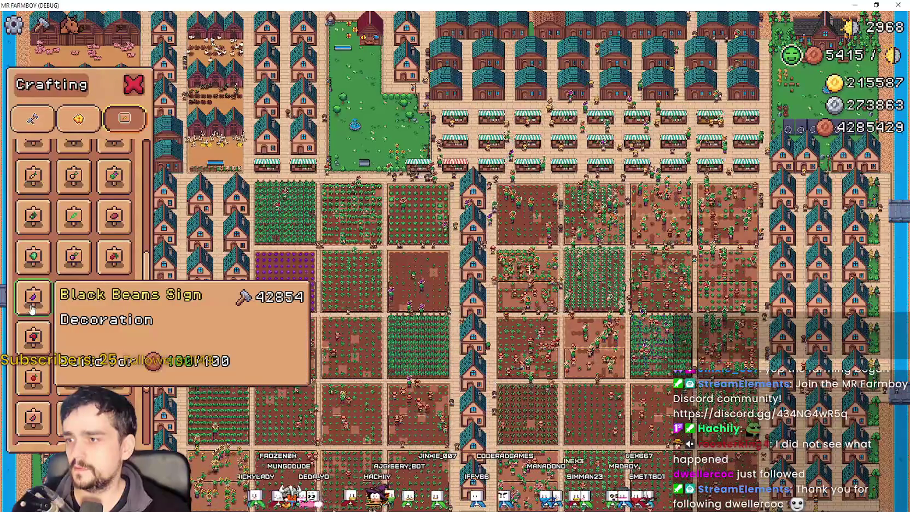
scroll(32, 315, "down", 2)
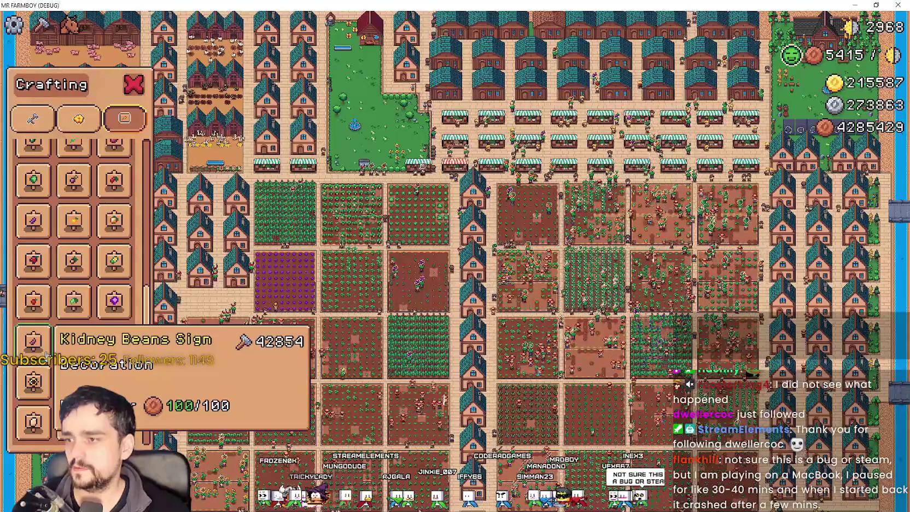
scroll(473, 238, "up", 5)
scroll(473, 238, "down", 6)
scroll(474, 238, "up", 8)
Pause and resume the game, ending paused with stats for coins, buildings, workers and herds.
key("Escape")
key("Escape")
key("Escape")
key("Escape")
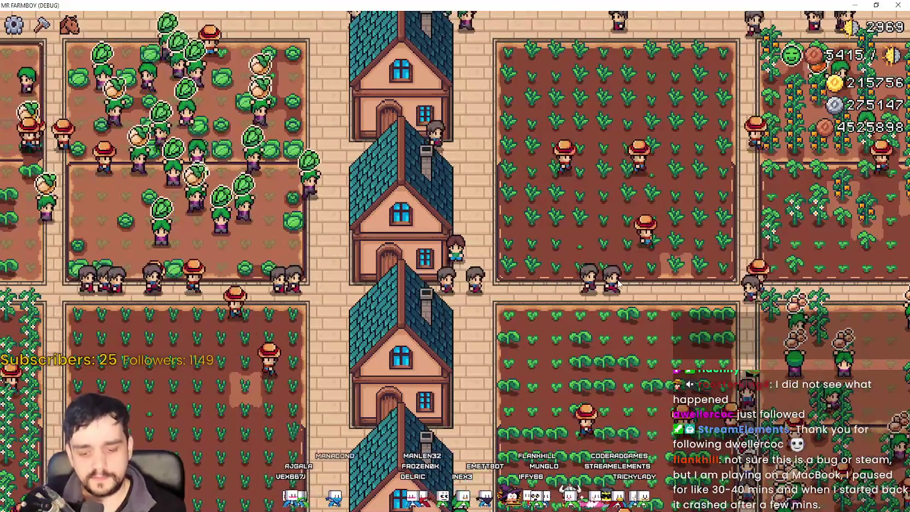
key("Escape")
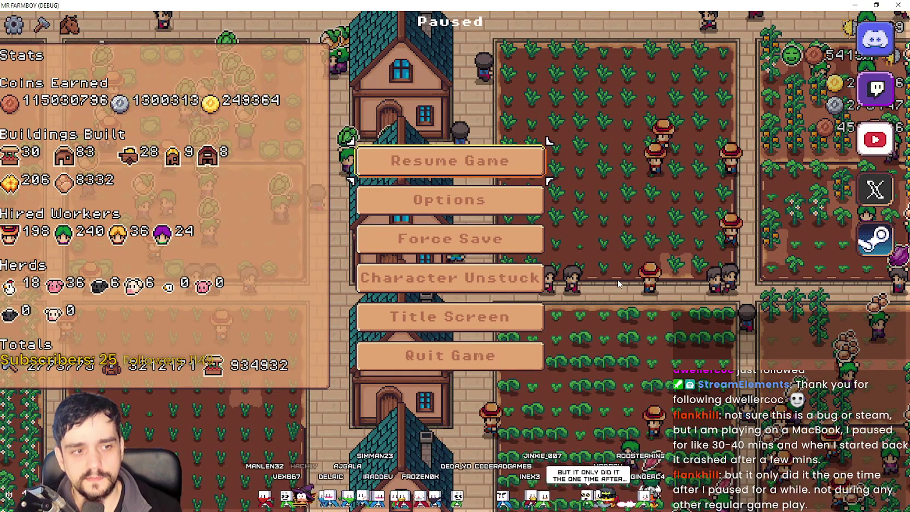
key("Escape")
key("Escape")
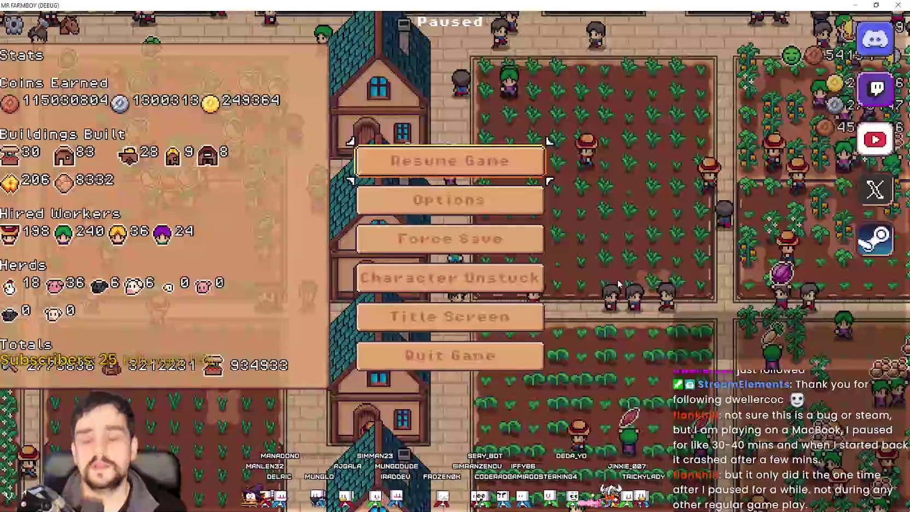